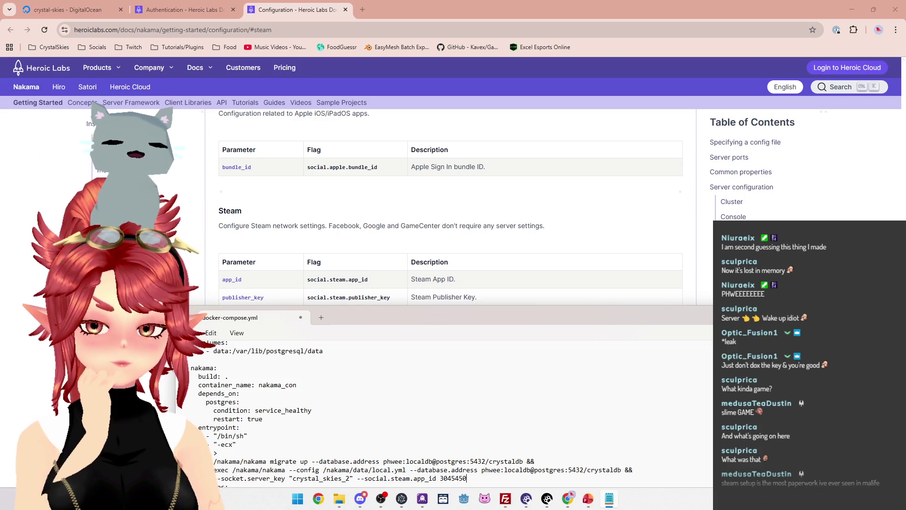
Add the --social.steam.publisher_key flag after --social.steam.app_id 3045450 in the docker-compose.yml entrypoint.
type("--")
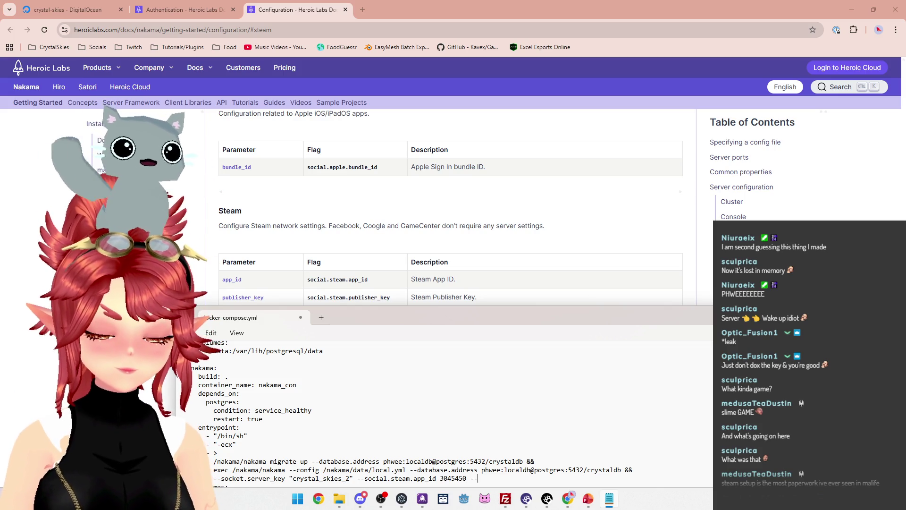
type("social")
type(".a")
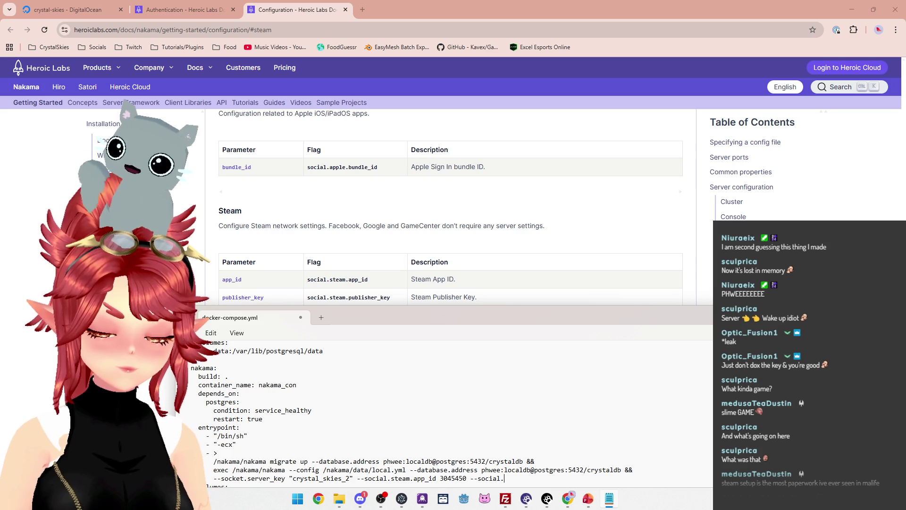
type("steam")
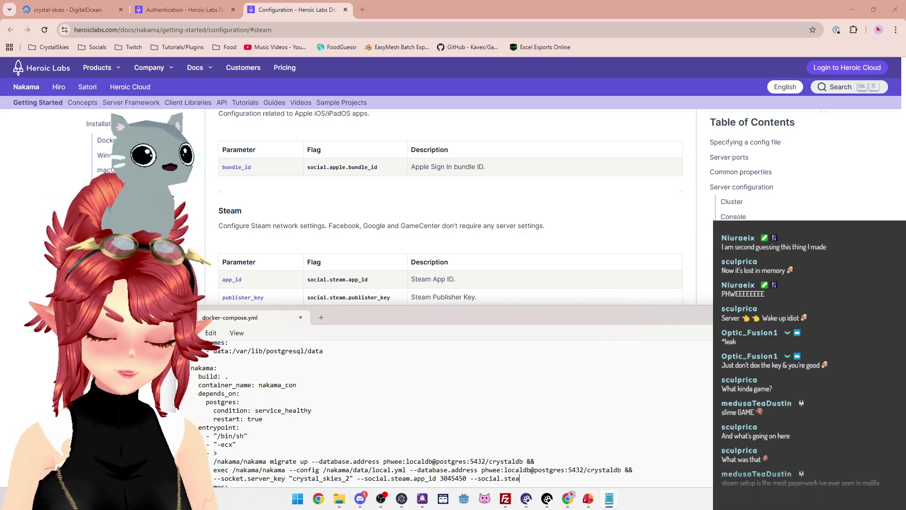
type("ublisher")
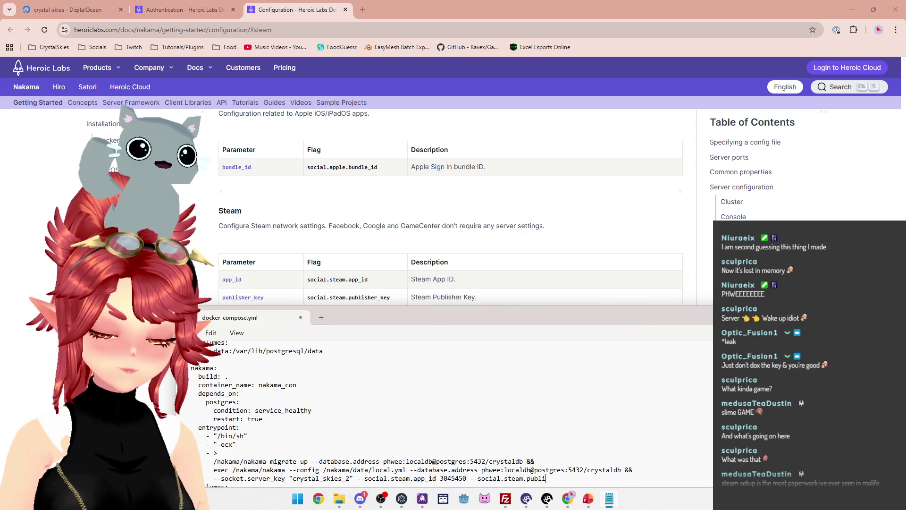
type("_key")
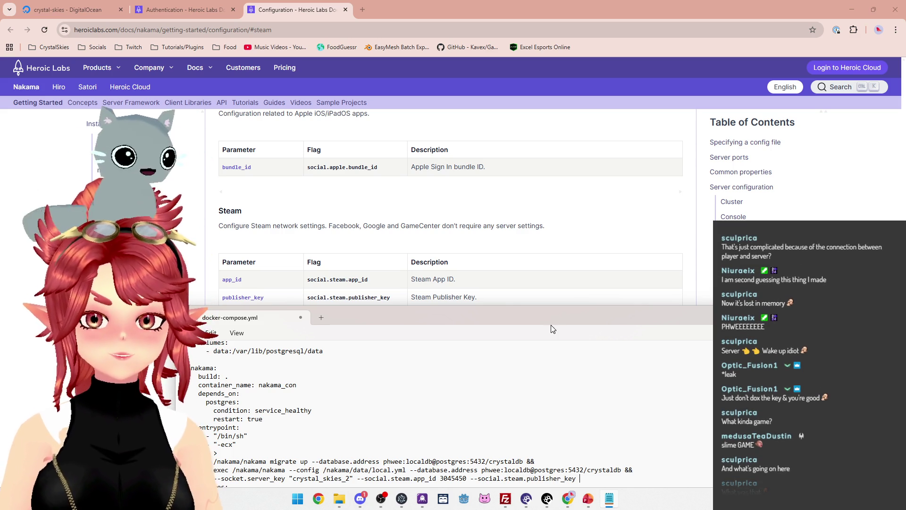
left_click_drag(550, 324, 550, 0)
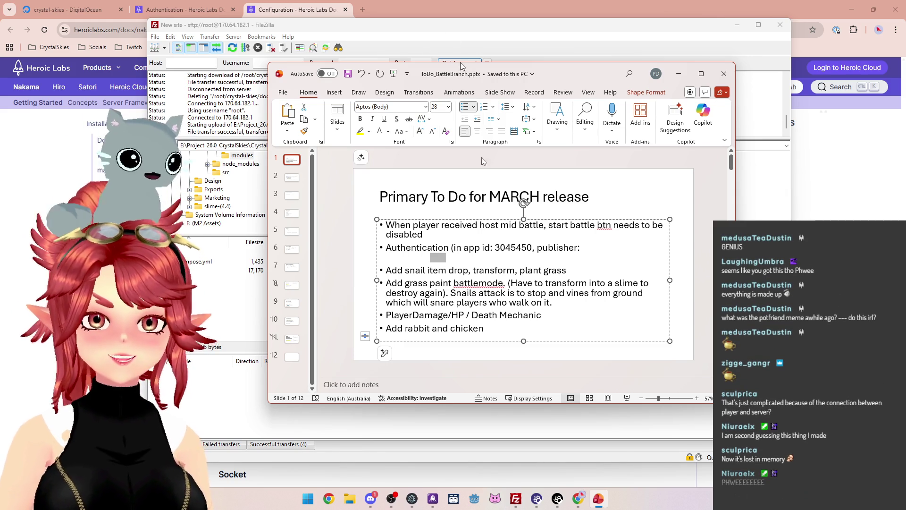
Upload docker-compose.yml to /root/crystal-skies with FileZilla, then return to the Nakama configuration docs.
left_click(398, 31)
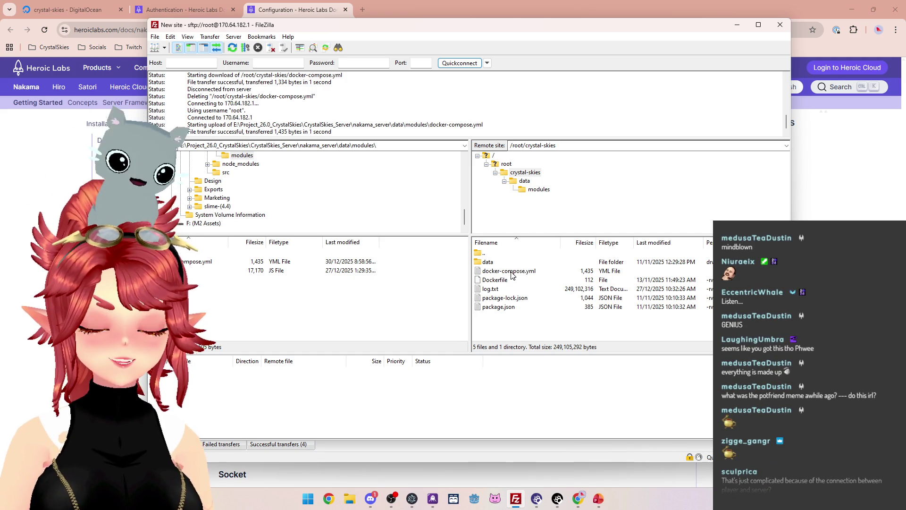
left_click(26, 134)
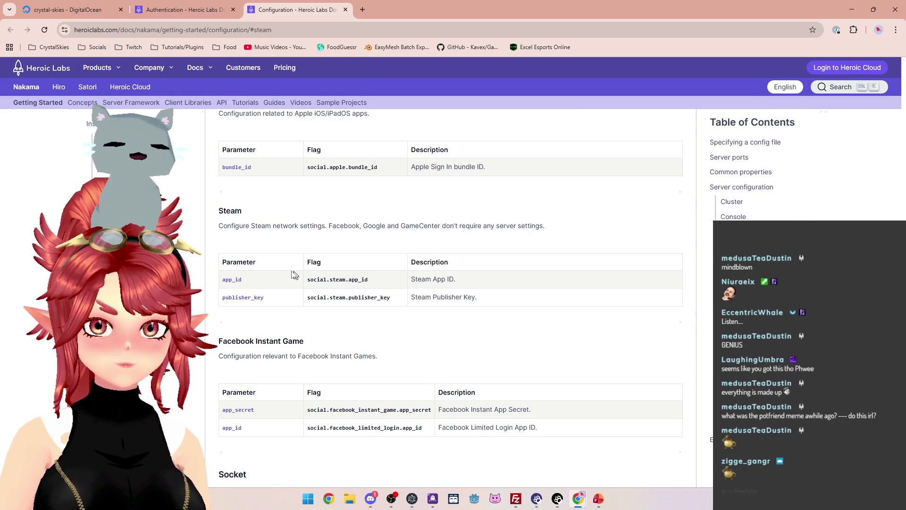
mouse_move(232, 226)
left_mouse_down()
mouse_move(444, 233)
mouse_move(463, 317)
mouse_move(486, 298)
mouse_move(334, 278)
left_mouse_up()
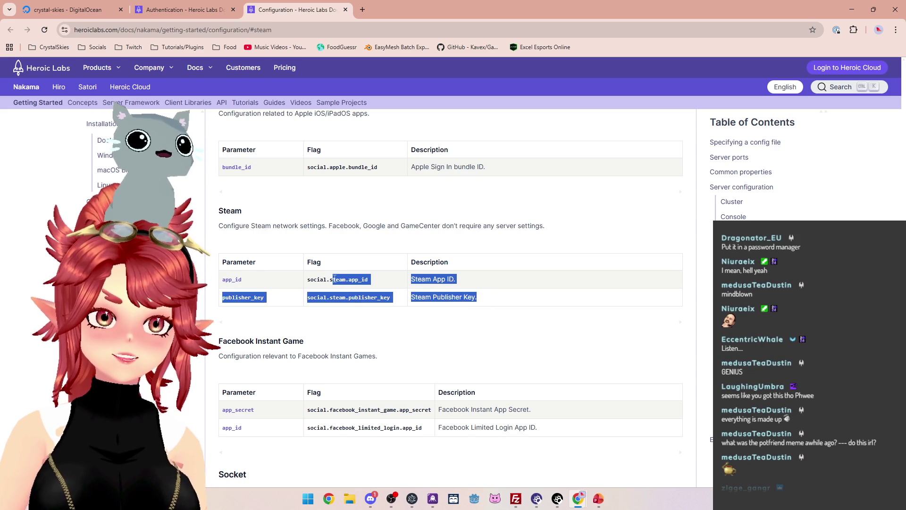
mouse_move(365, 279)
left_mouse_down()
mouse_move(390, 283)
mouse_move(306, 282)
left_mouse_up()
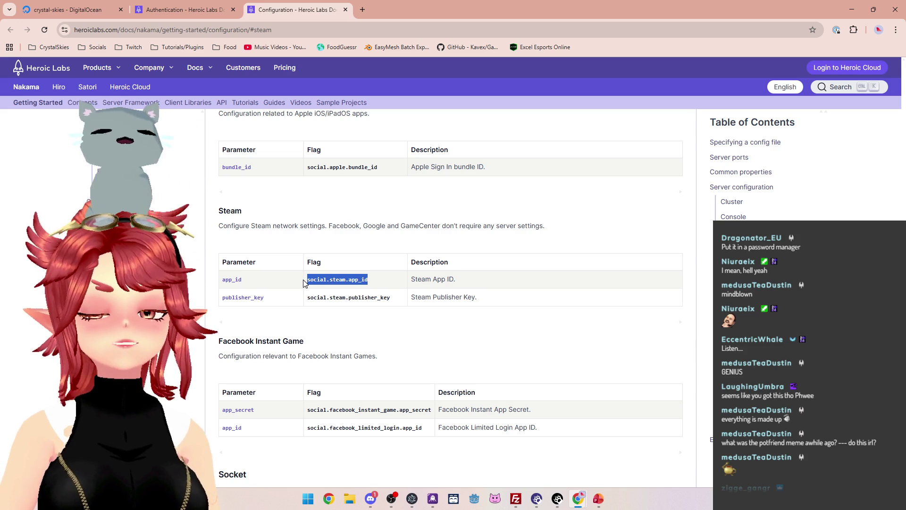
left_click(176, 13)
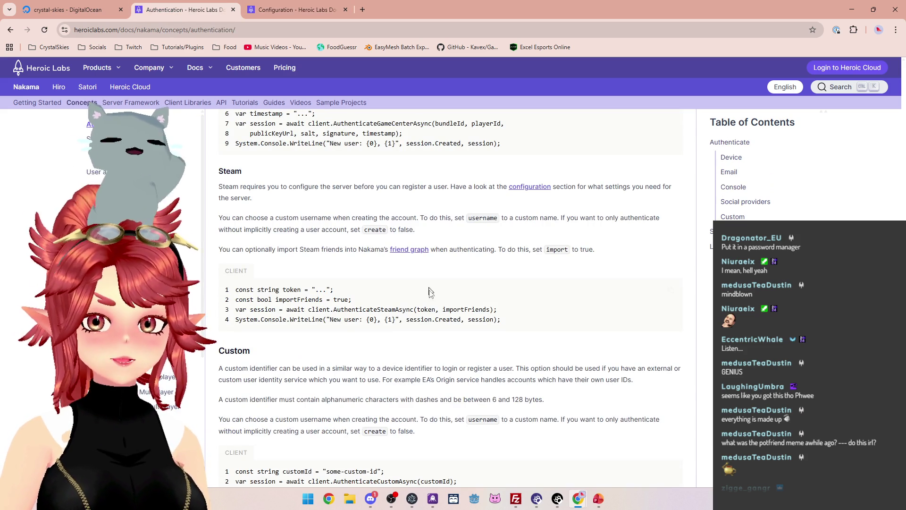
left_click(282, 10)
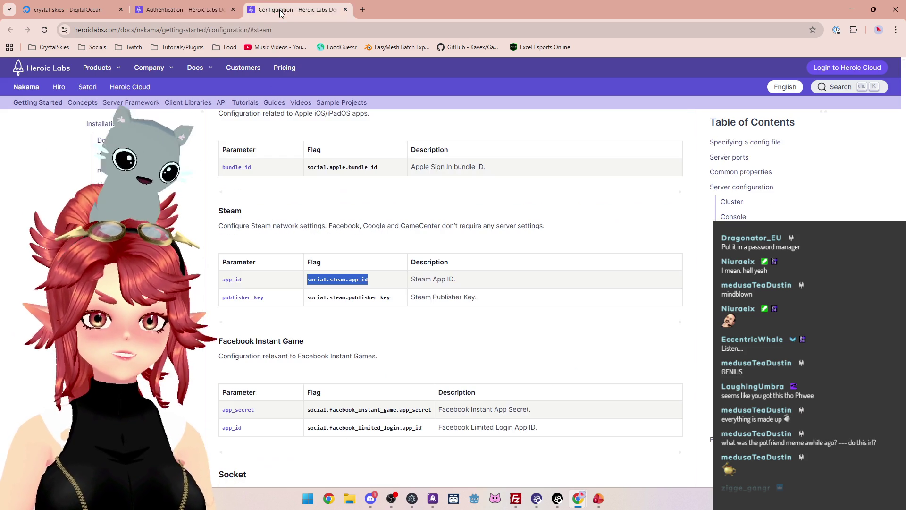
mouse_move(578, 499)
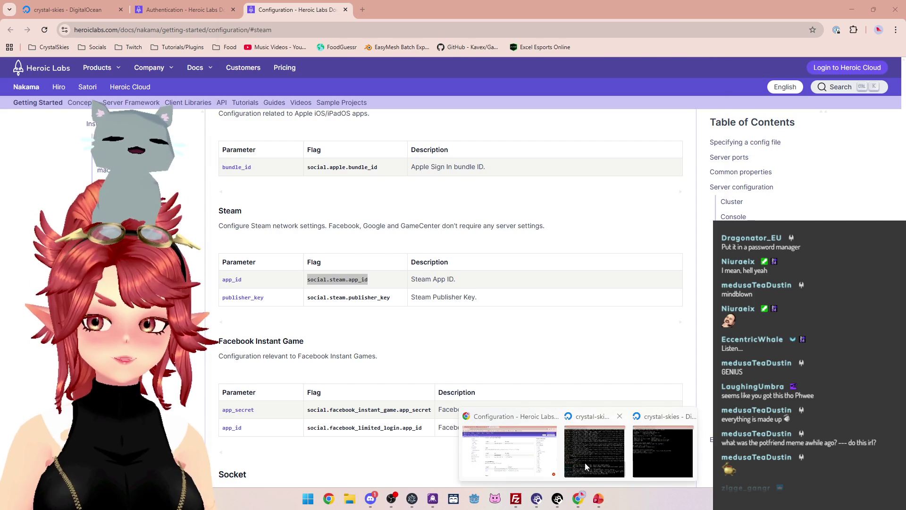
Run docker compose up in the droplet console and check the log reaches Startup done.
left_click(590, 449)
type("docker compose up")
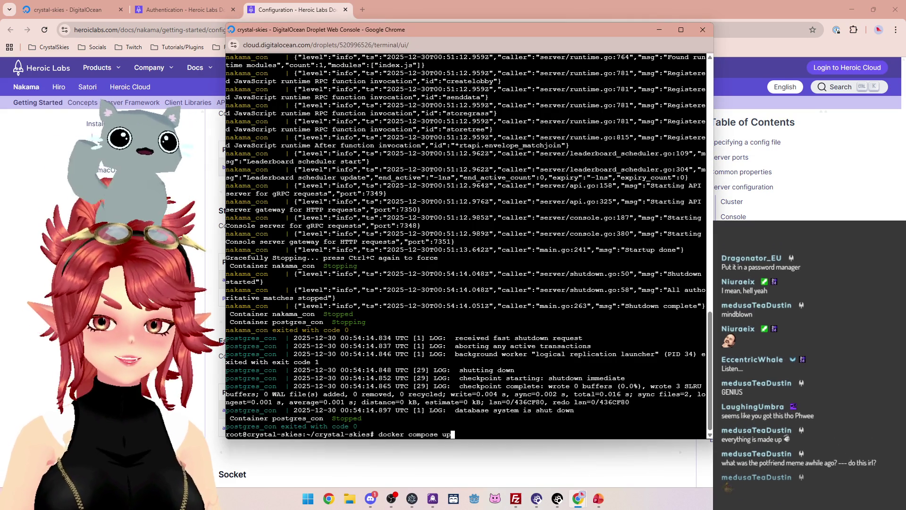
key("Return")
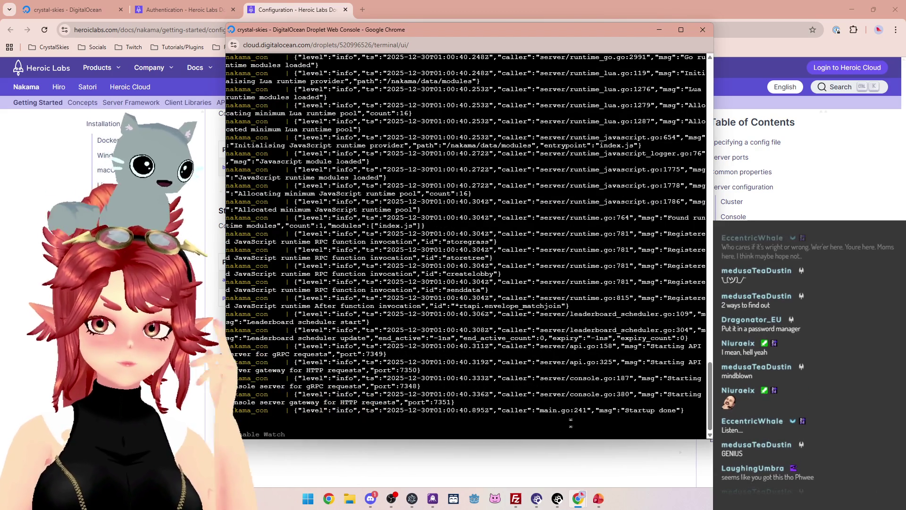
left_click_drag(346, 121, 381, 241)
scroll(364, 170, "up", 8)
scroll(389, 214, "up", 2)
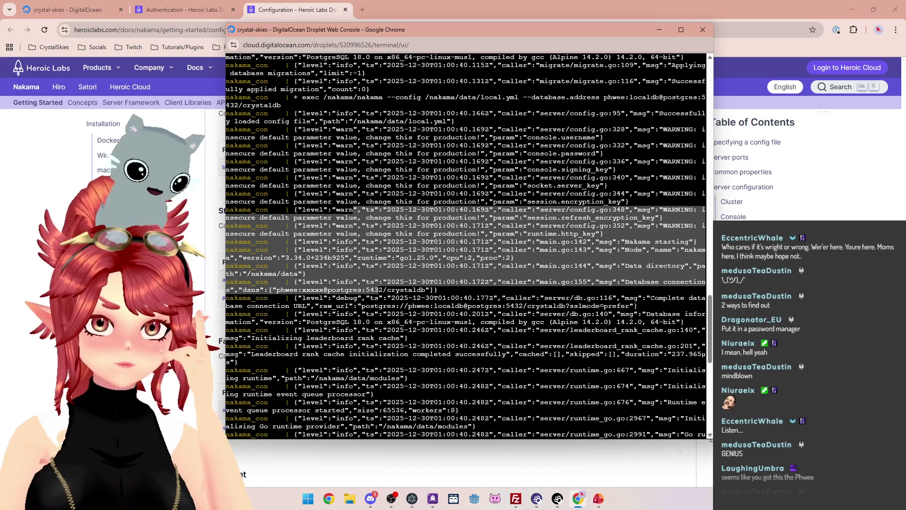
scroll(485, 324, "up", 2)
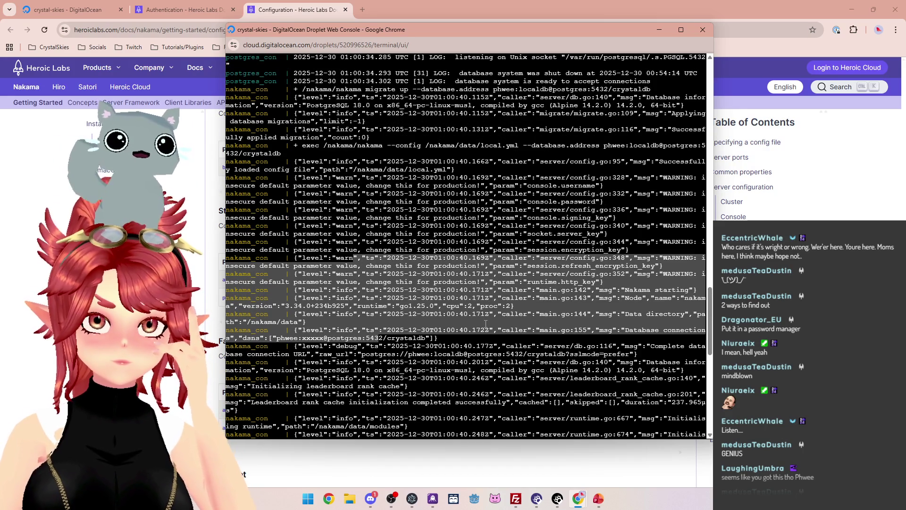
scroll(486, 324, "down", 15)
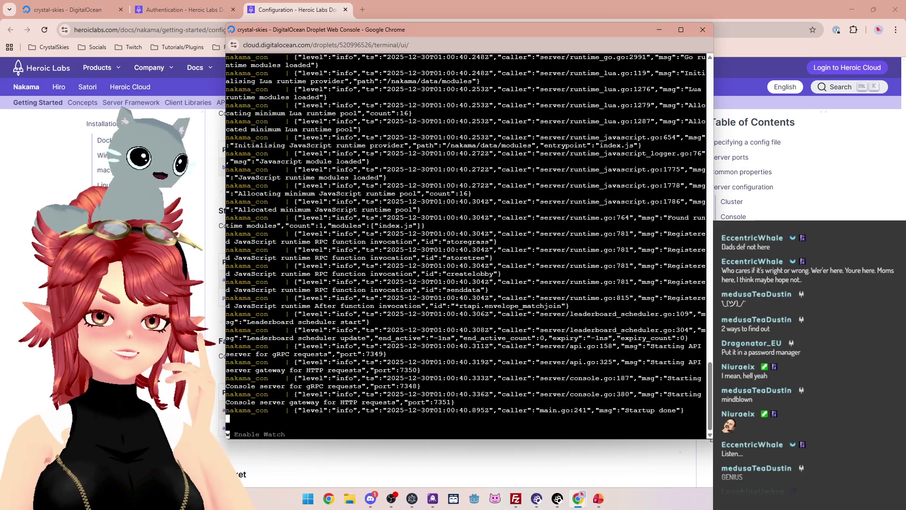
key("alt+Tab")
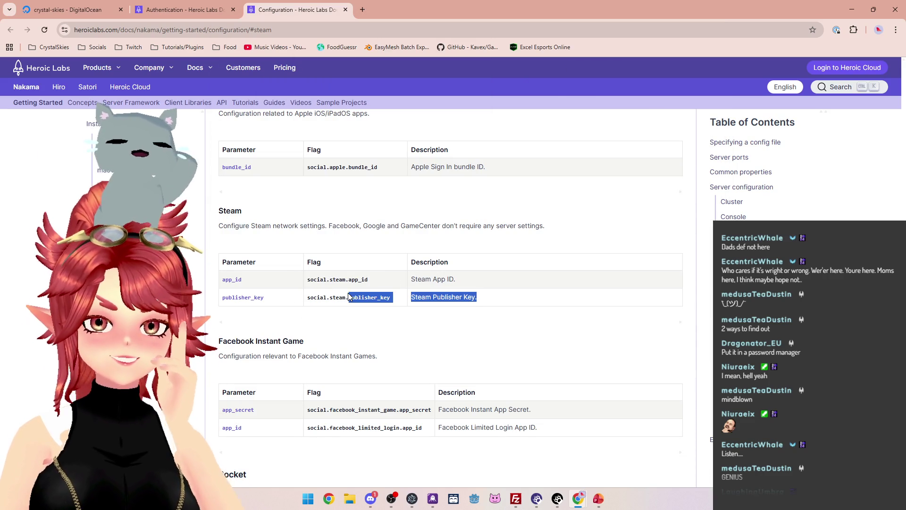
Review the social.steam.app_id and publisher_key rows, then go to the Authentication docs page.
left_click_drag(336, 298, 251, 285)
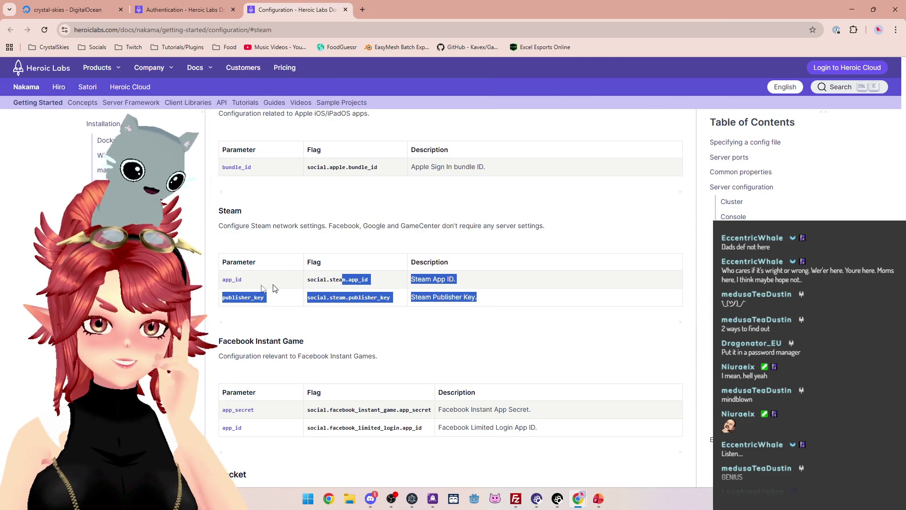
left_click(449, 295)
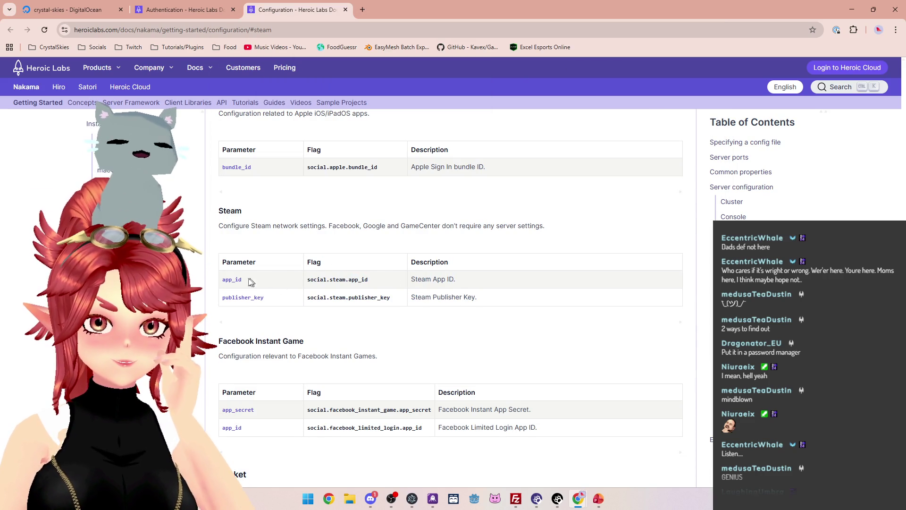
left_click(229, 280)
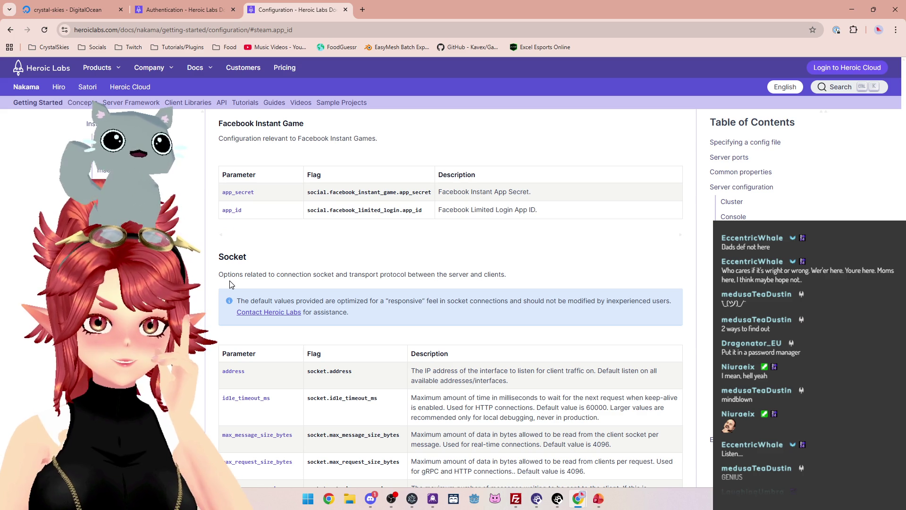
scroll(236, 286, "up", 3)
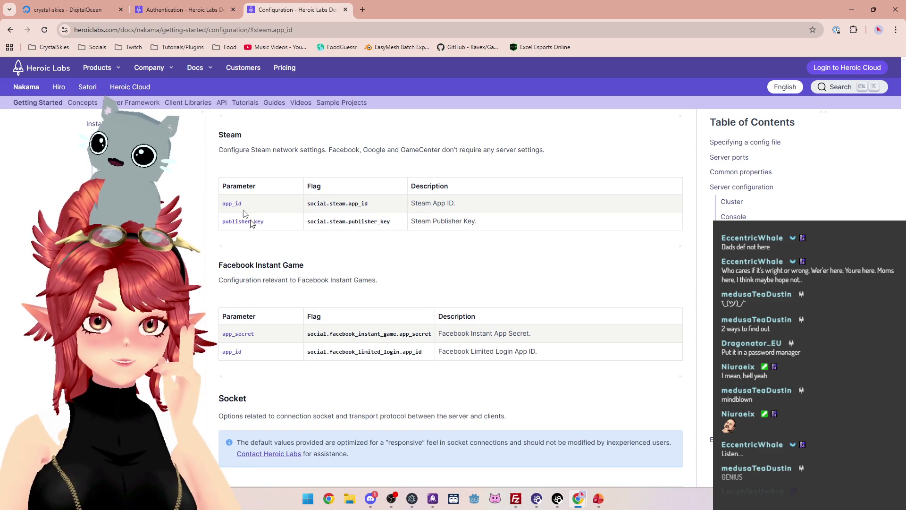
left_click_drag(475, 221, 333, 203)
left_click(180, 6)
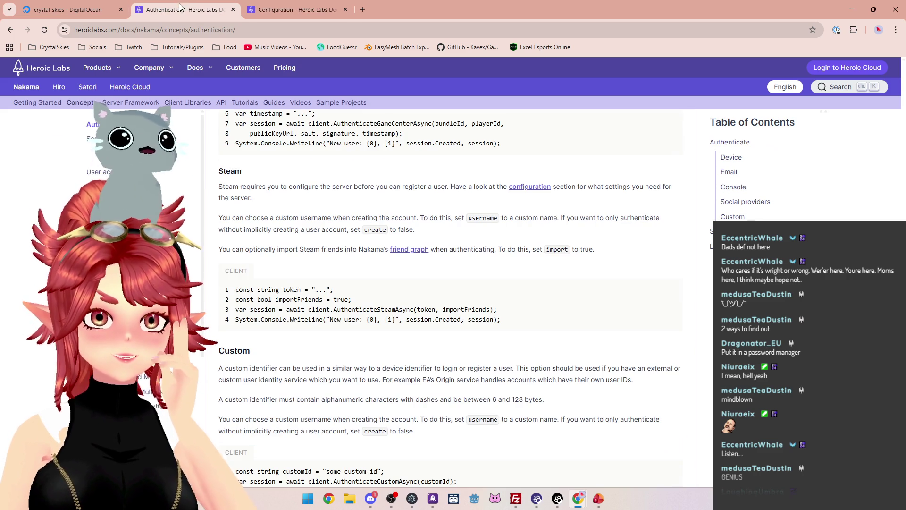
Read the Steam notes on server configuration, custom usernames and importing Steam friends.
mouse_move(233, 188)
left_mouse_down()
mouse_move(472, 187)
mouse_move(444, 187)
left_mouse_up()
left_click_drag(232, 218, 314, 218)
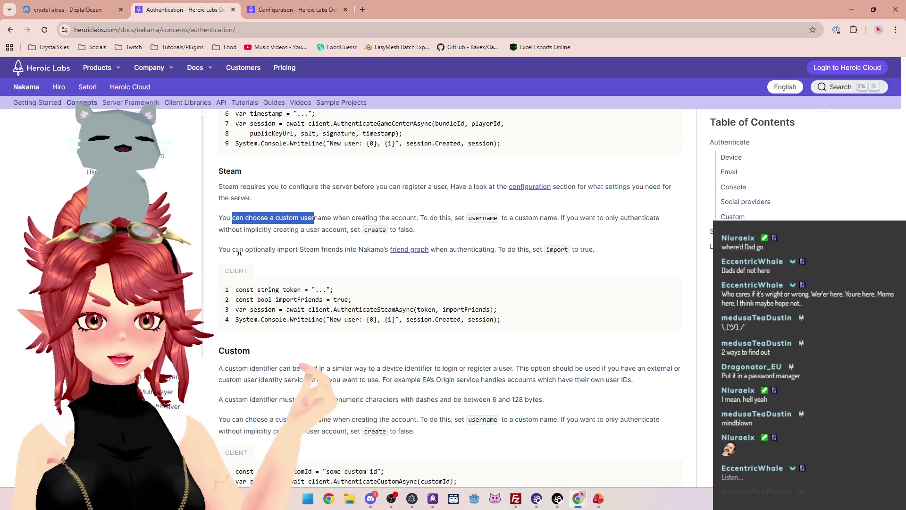
left_click_drag(227, 248, 332, 249)
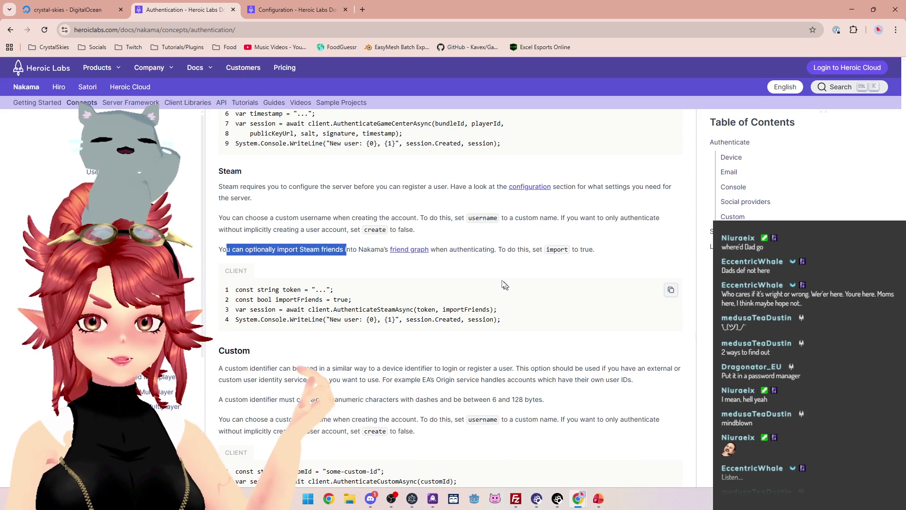
Select the AuthenticateSteamAsync client code example, then confirm the open-file security warning.
left_click_drag(234, 289, 523, 323)
left_click(523, 322)
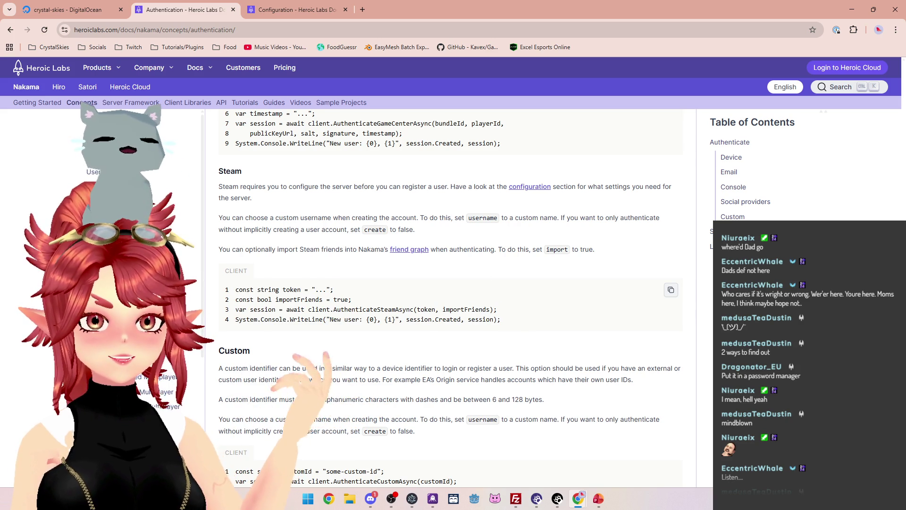
left_click_drag(239, 290, 434, 321)
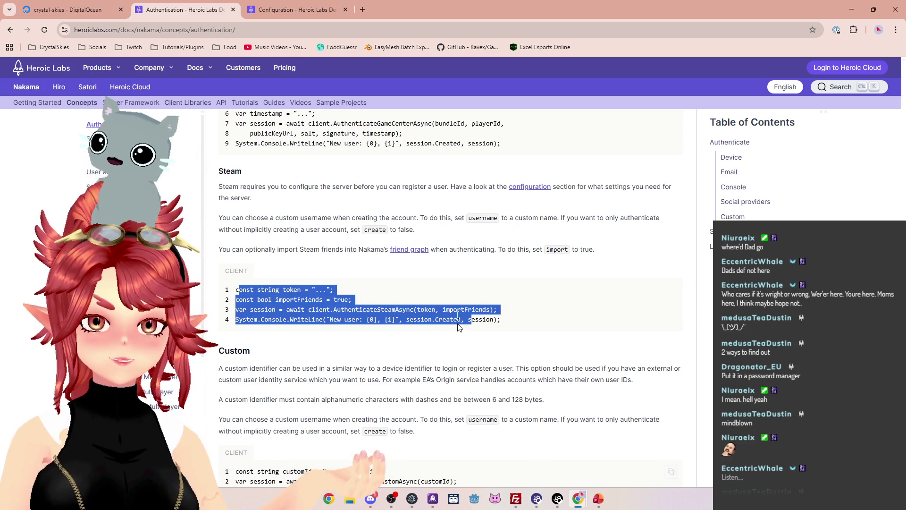
left_click(415, 316)
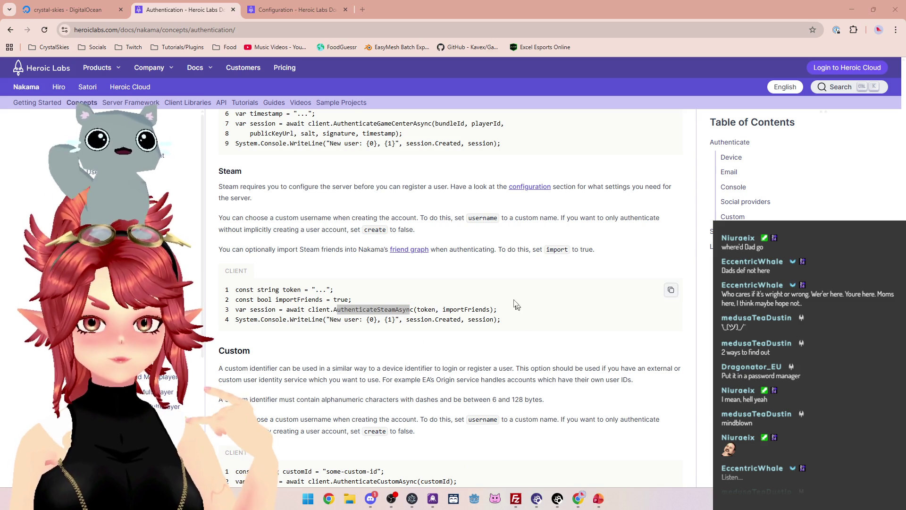
left_click(494, 261)
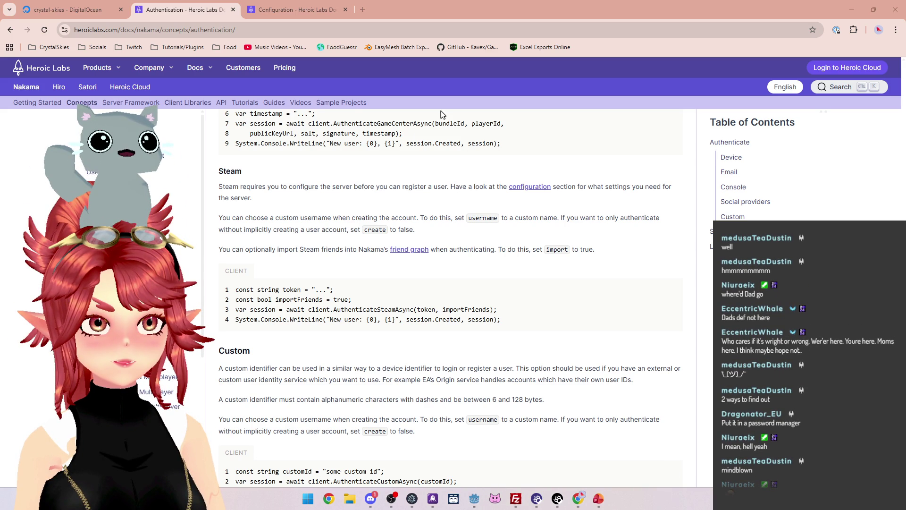
left_click(474, 499)
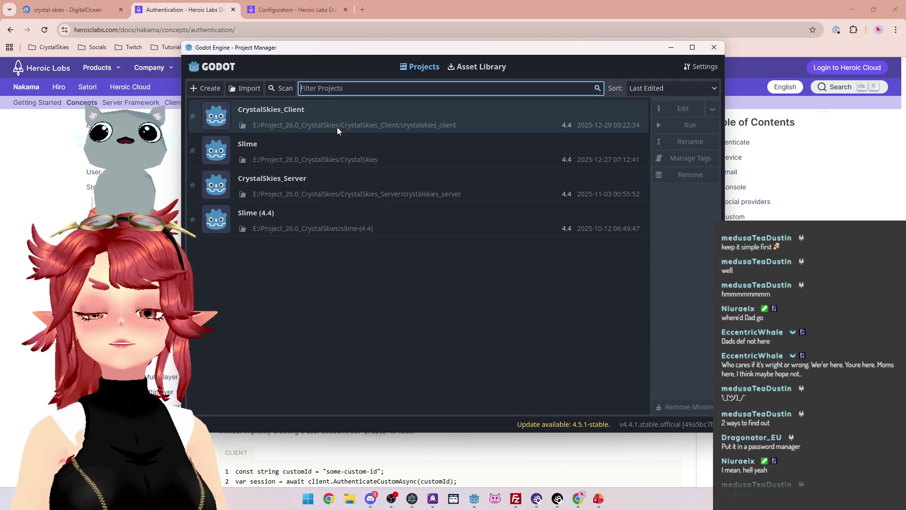
Open the CrystalSkies_Client project in the editor from Godot's Project Manager.
left_click(337, 127)
left_click(683, 108)
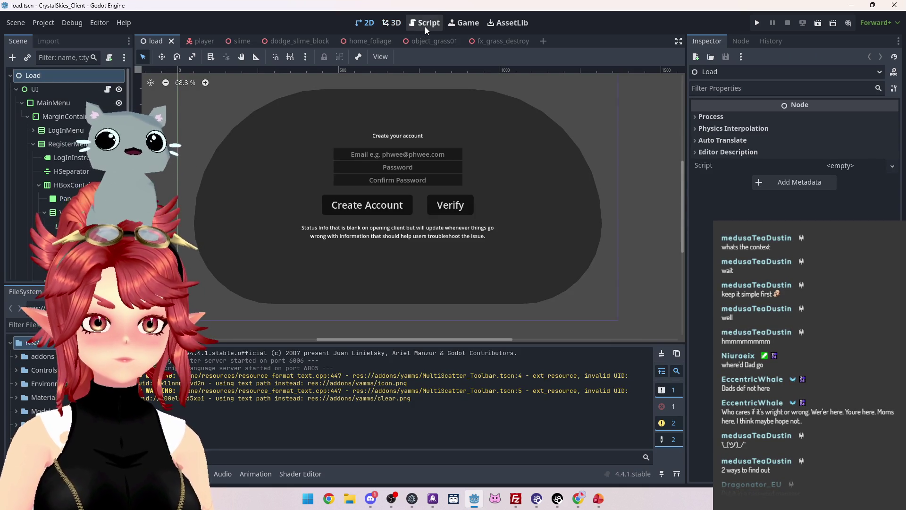
Widen the Scene dock and toggle visibility of the RegisterMenu, LogInMenu and LobbyMenu nodes.
left_click_drag(134, 190, 164, 189)
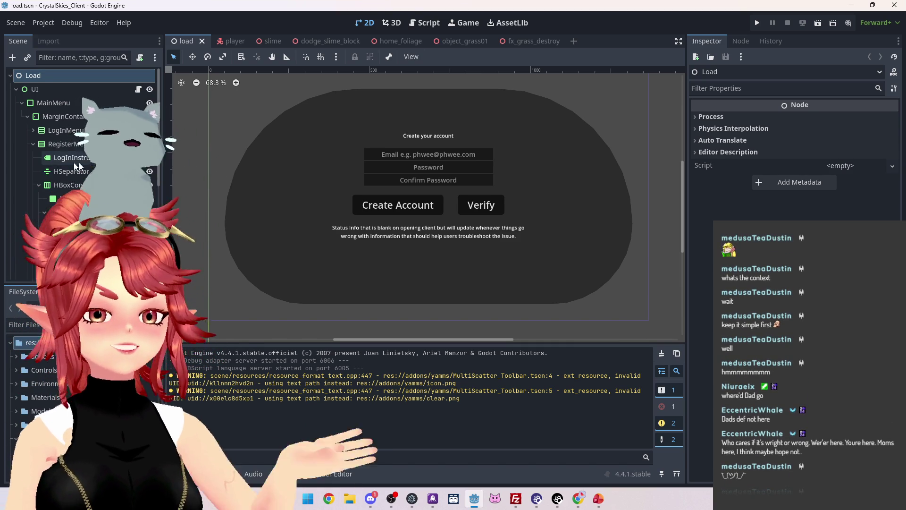
left_click(34, 145)
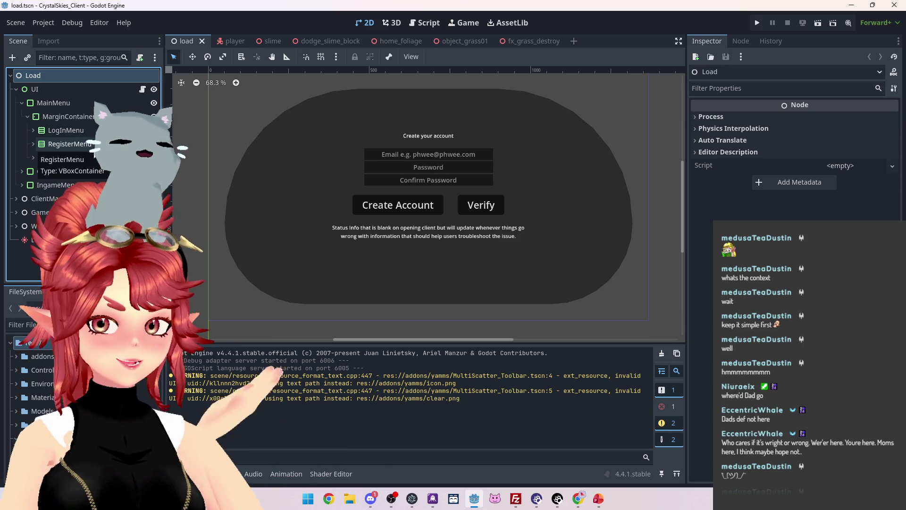
left_click(52, 144)
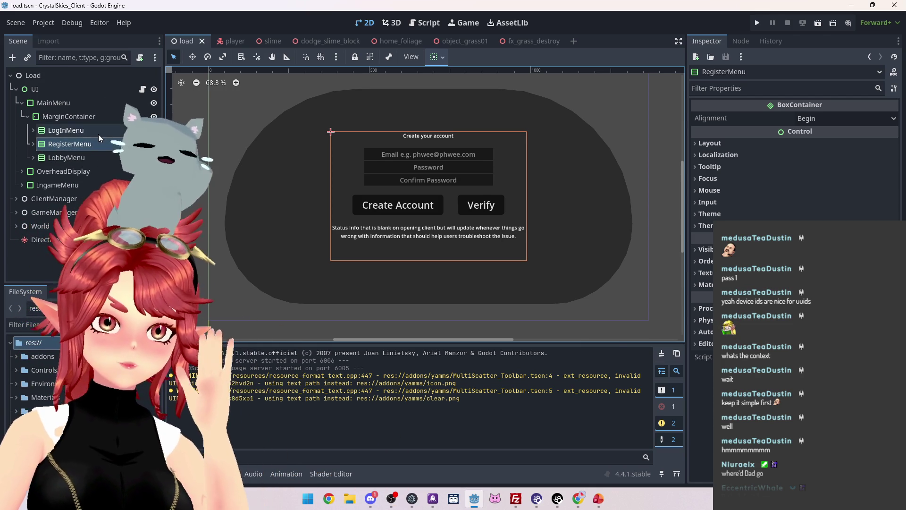
left_click(99, 134)
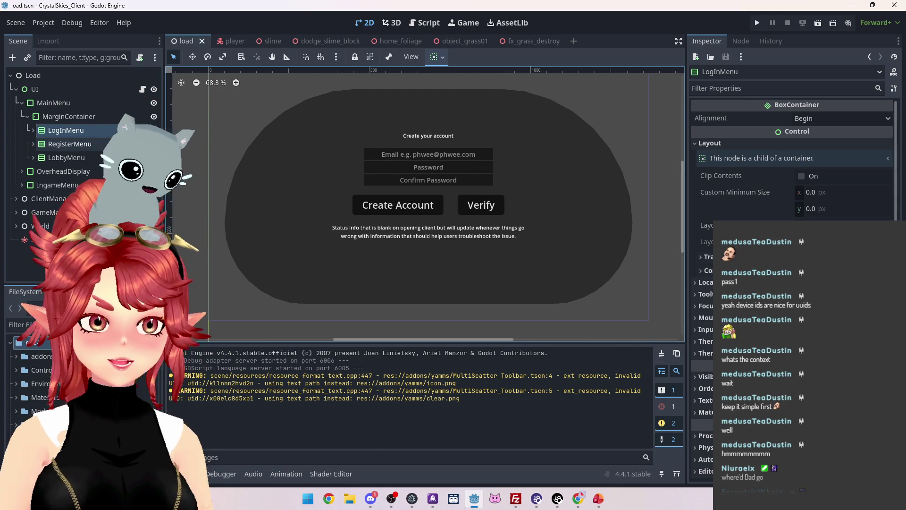
left_click(154, 144)
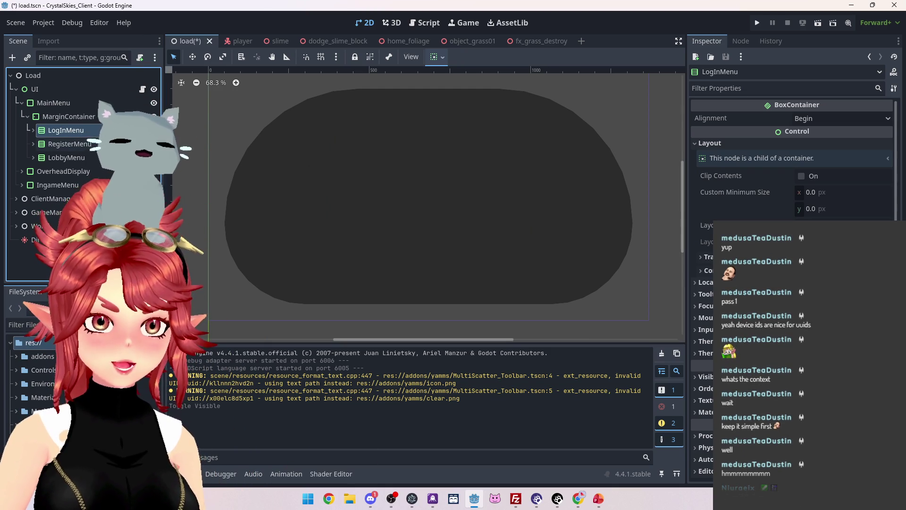
left_click(154, 158)
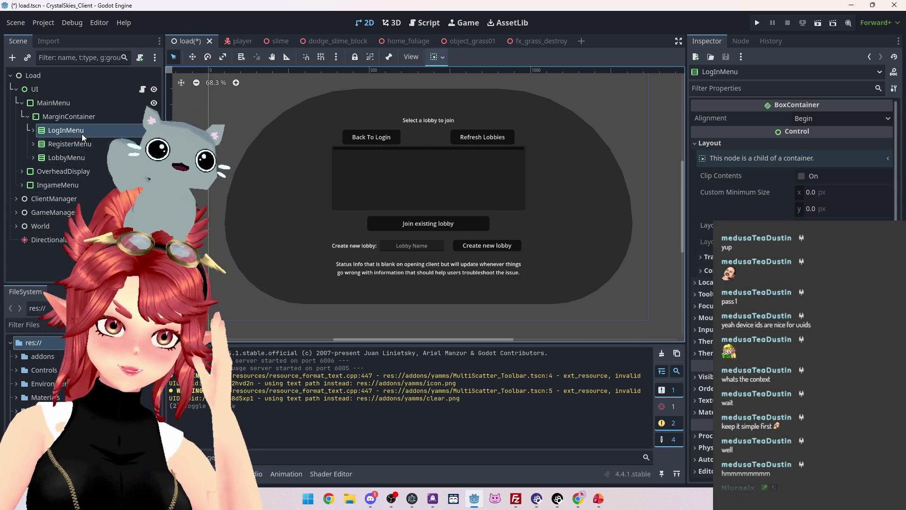
Look over the menu script, then back in 2D make the LogInMenu login form visible.
left_click(421, 22)
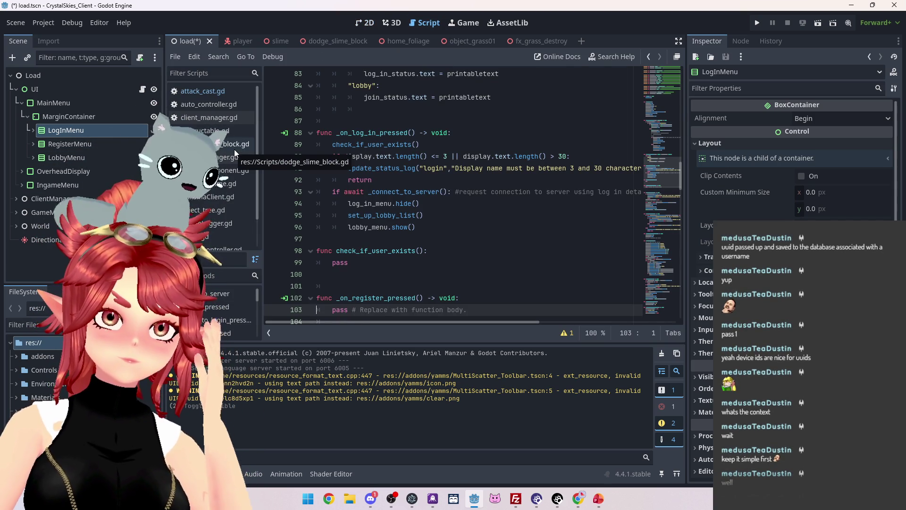
scroll(235, 149, "down", 2)
left_click(203, 243)
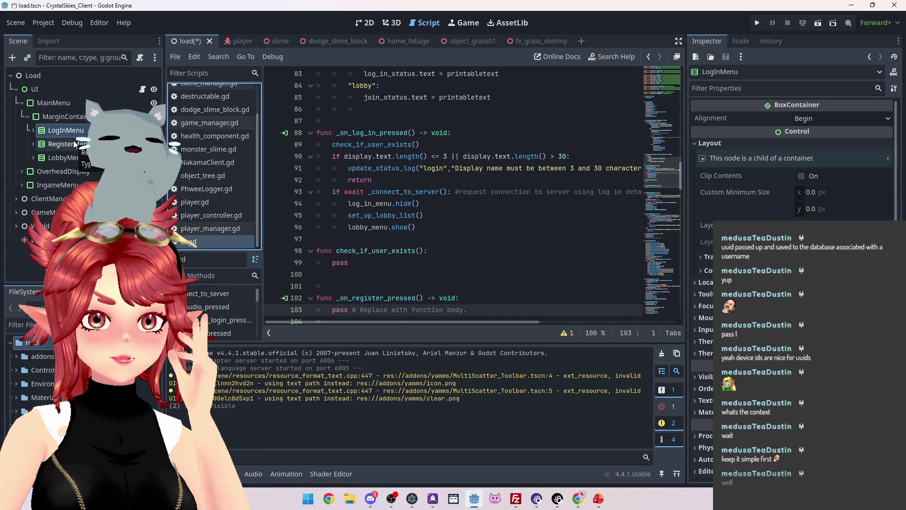
scroll(454, 189, "down", 2)
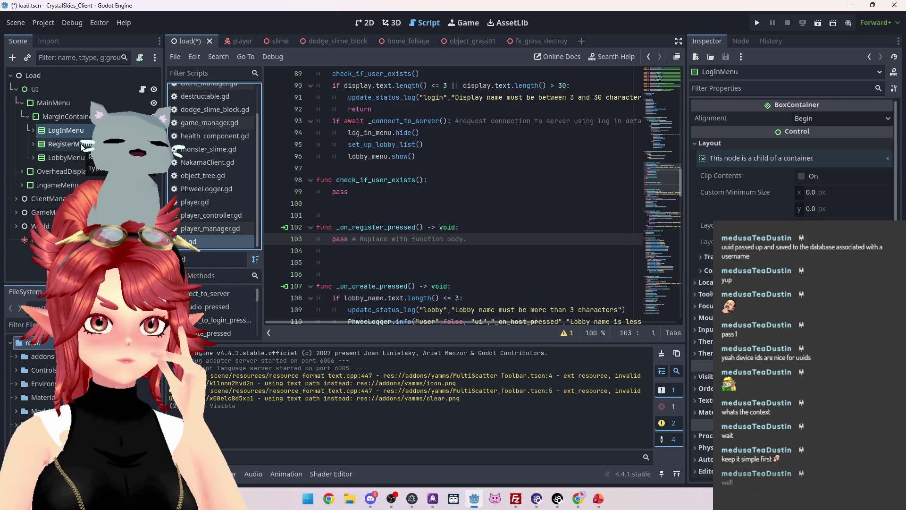
left_click(373, 23)
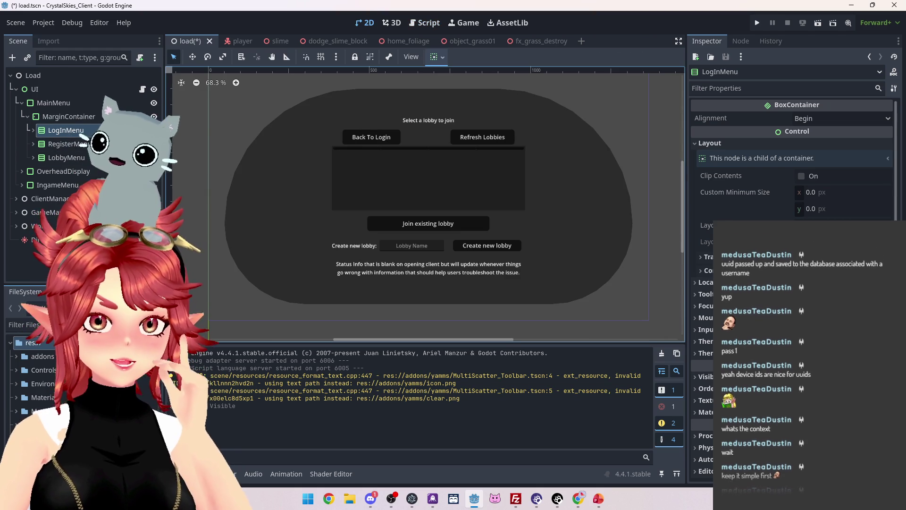
left_click(154, 130)
left_click(154, 158)
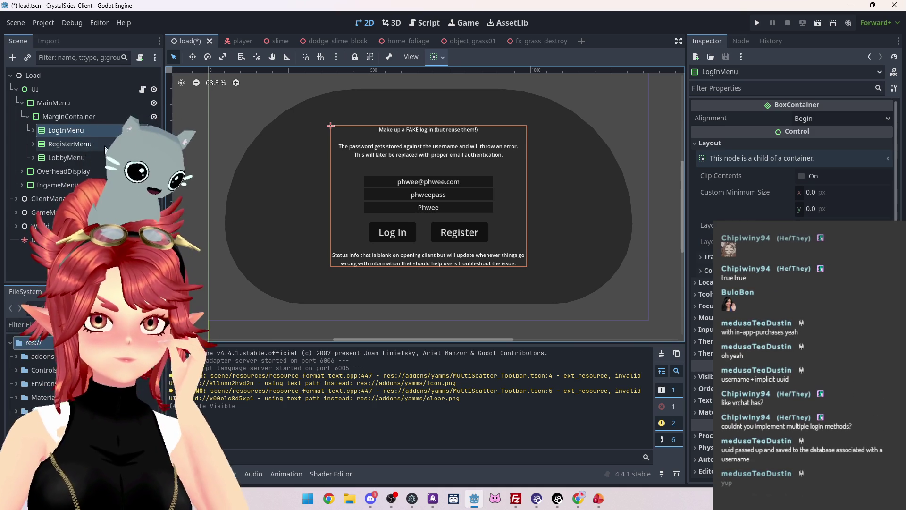
Show the LobbyMenu's lobby-select panel instead of the login form using the visibility toggles.
left_click(92, 160)
left_click(154, 157)
left_click(154, 130)
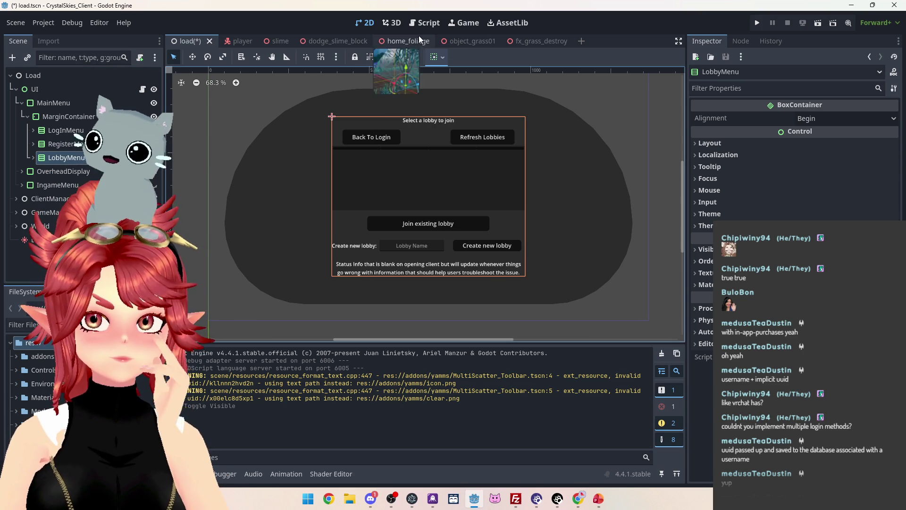
left_click(424, 23)
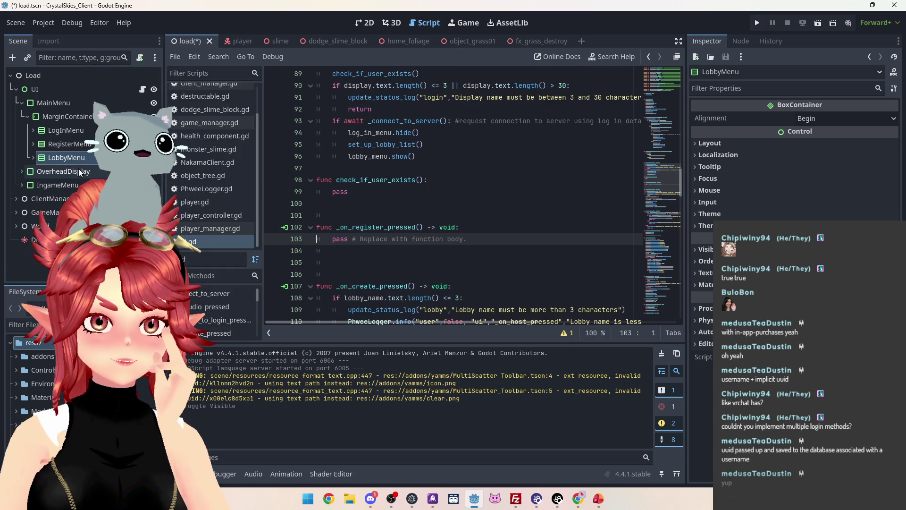
Comment out log_in_menu.show() on line 45 and lobby_menu.hide() on line 47 with Ctrl+K.
scroll(385, 229, "up", 20)
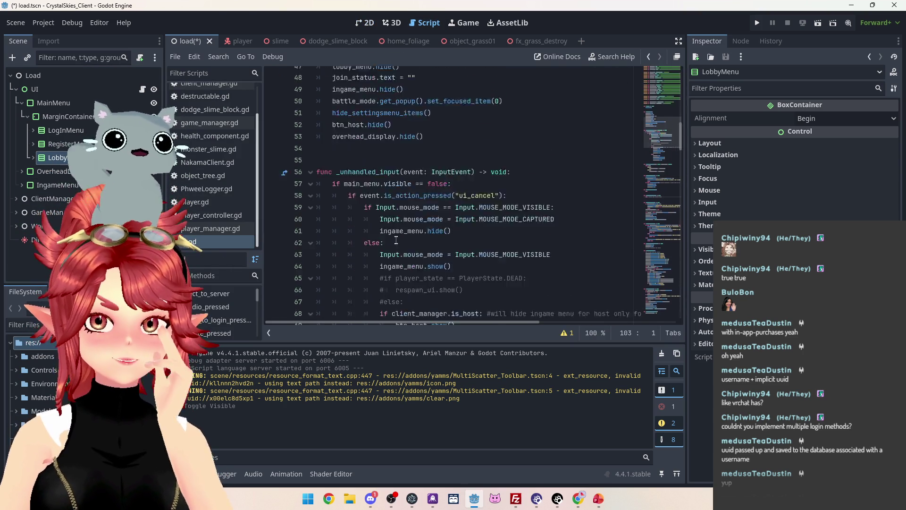
scroll(398, 235, "down", 5)
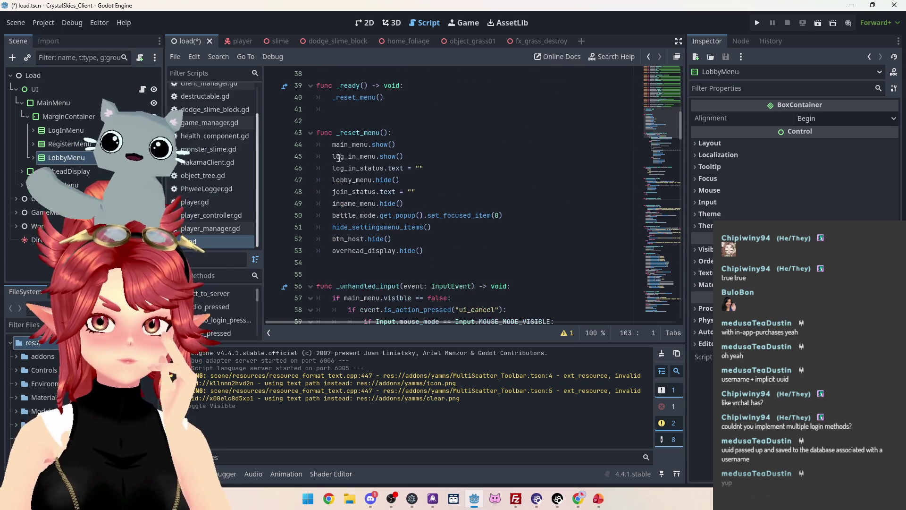
left_click(334, 157)
key("shift+End")
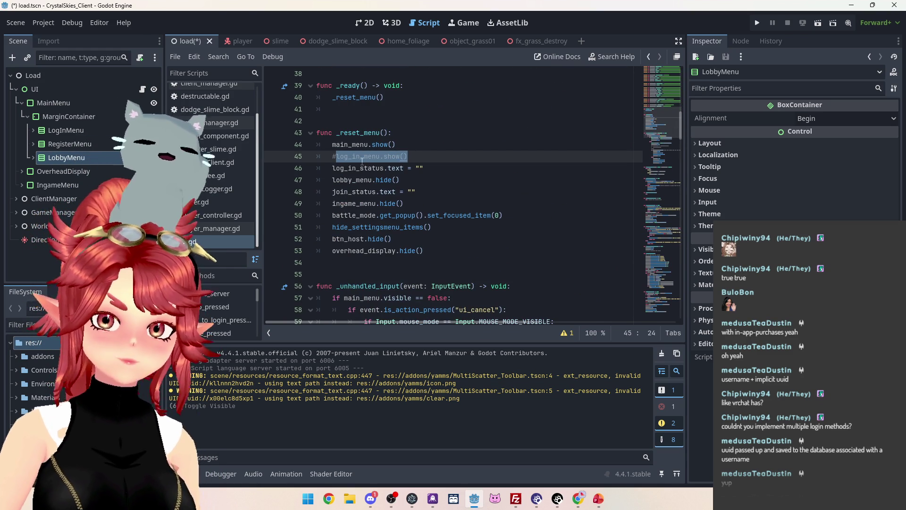
left_click(420, 156)
key("ctrl+k")
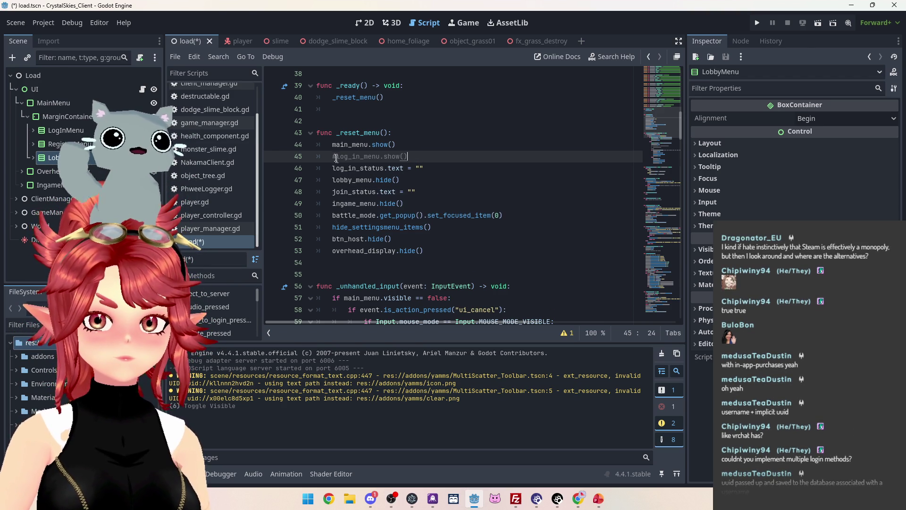
left_click_drag(332, 180, 414, 184)
key("ctrl+k")
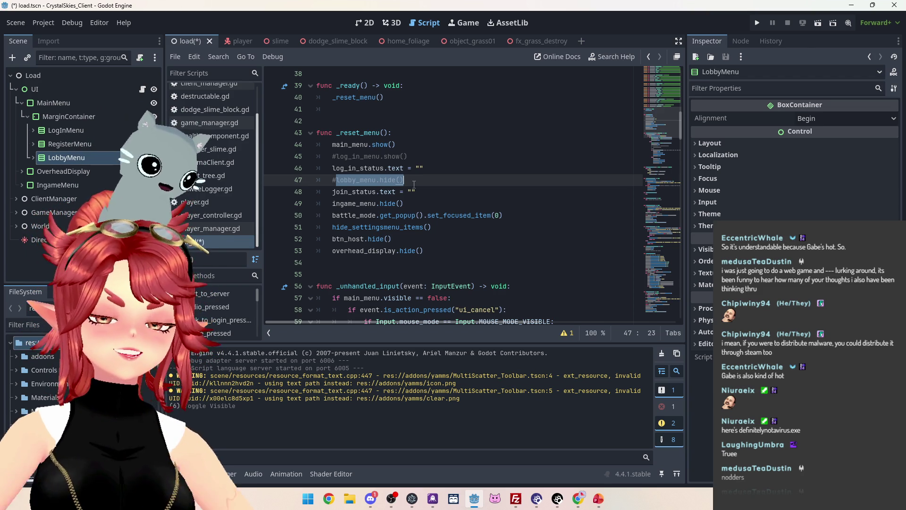
Insert lobby_menu.show() below line 47 in _reset_menu and save the script.
left_click(422, 185)
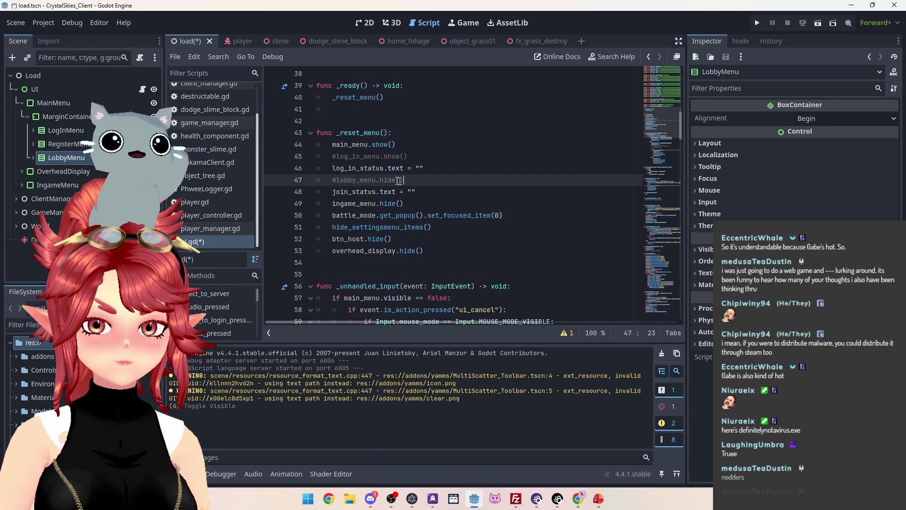
left_click_drag(335, 180, 373, 180)
left_click(420, 181)
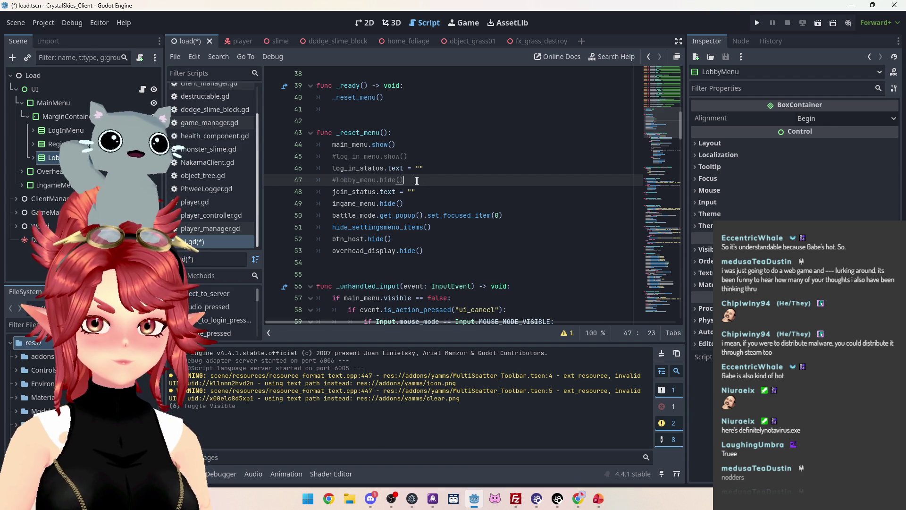
key("Return")
type("lobby_menu.show")
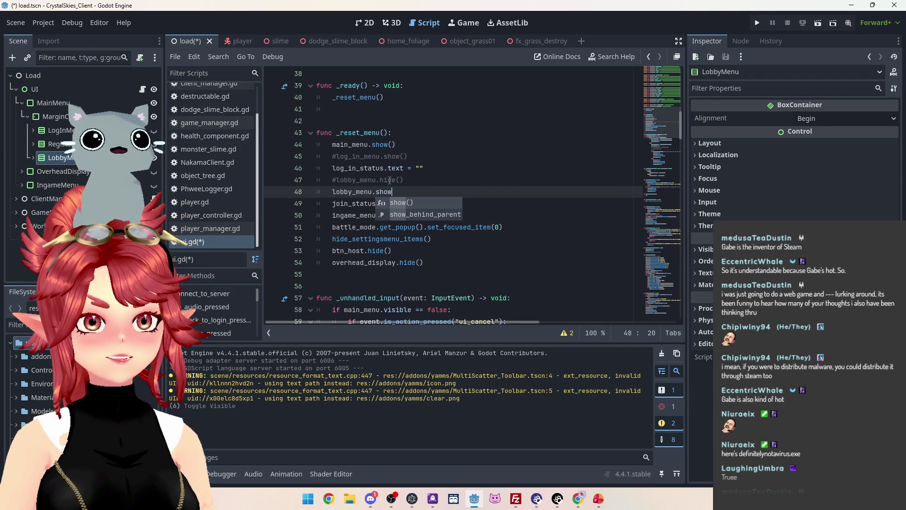
key("Return")
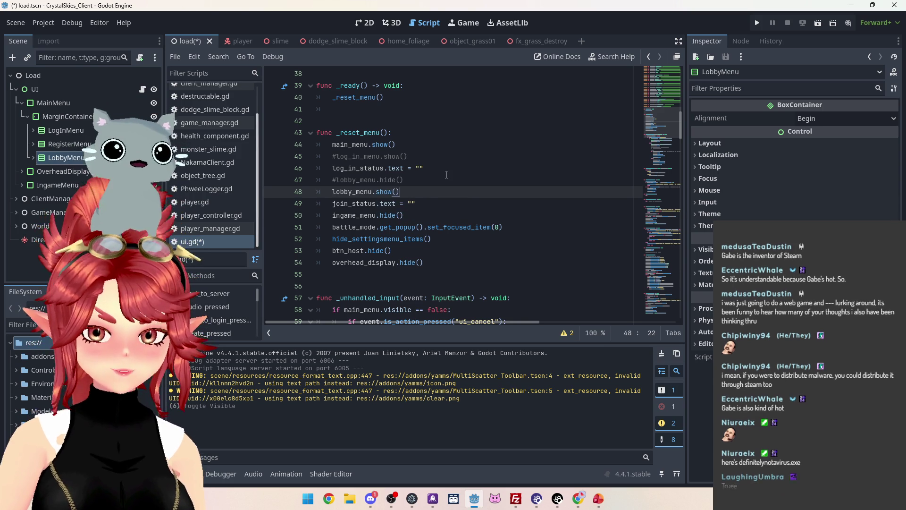
key("ctrl+s")
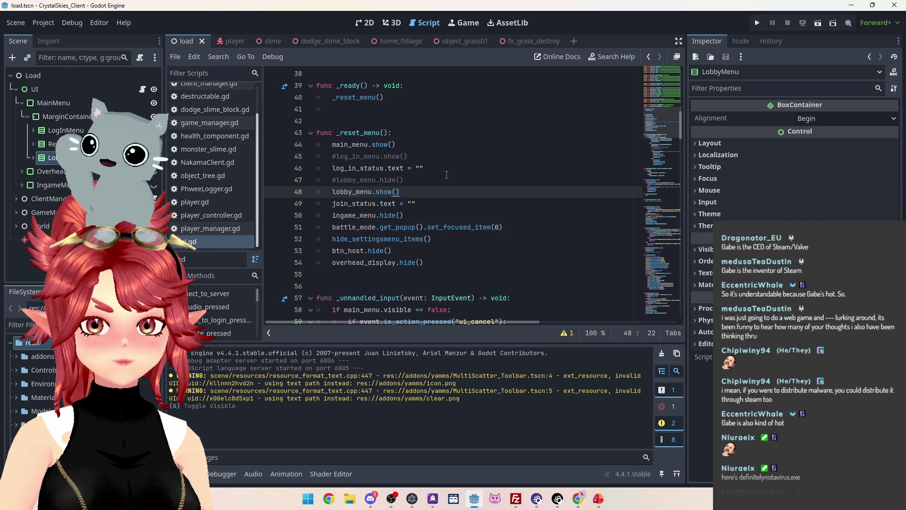
left_click(445, 171)
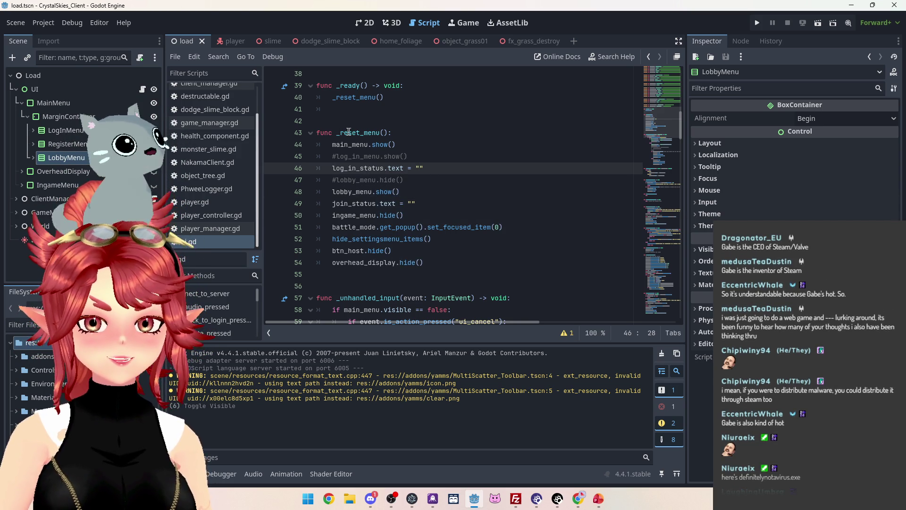
left_click_drag(334, 192, 408, 192)
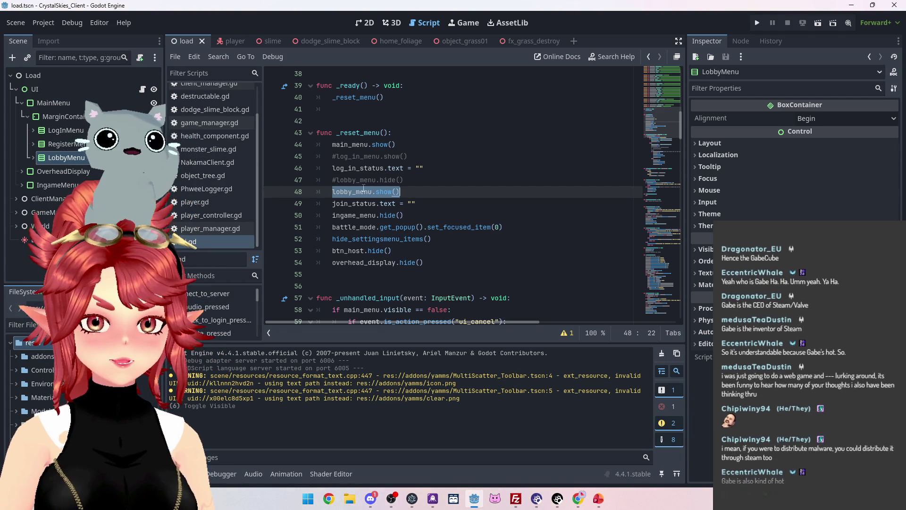
left_click(349, 191)
Comment out the connect_with_device() call on line 48 of _ready in client_manager.gd.
scroll(222, 124, "up", 2)
left_click(209, 103)
scroll(333, 150, "up", 4)
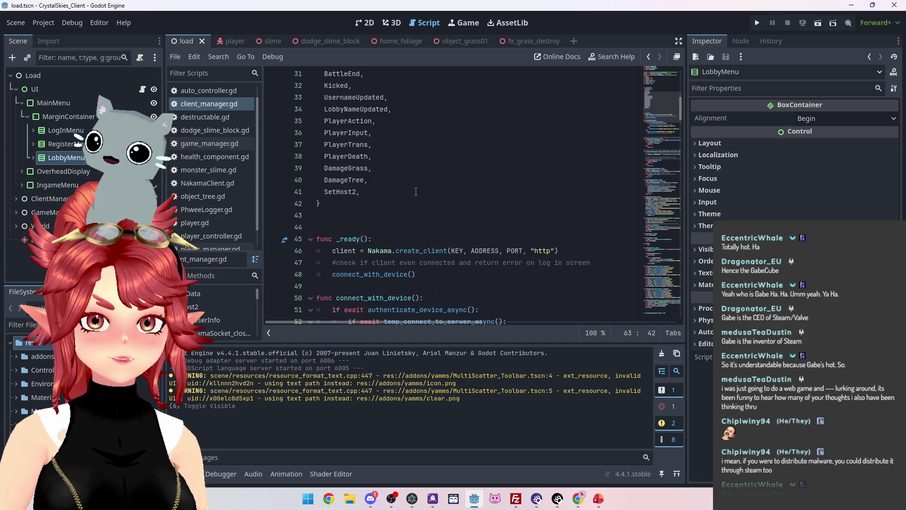
scroll(333, 150, "down", 2)
left_click(355, 145)
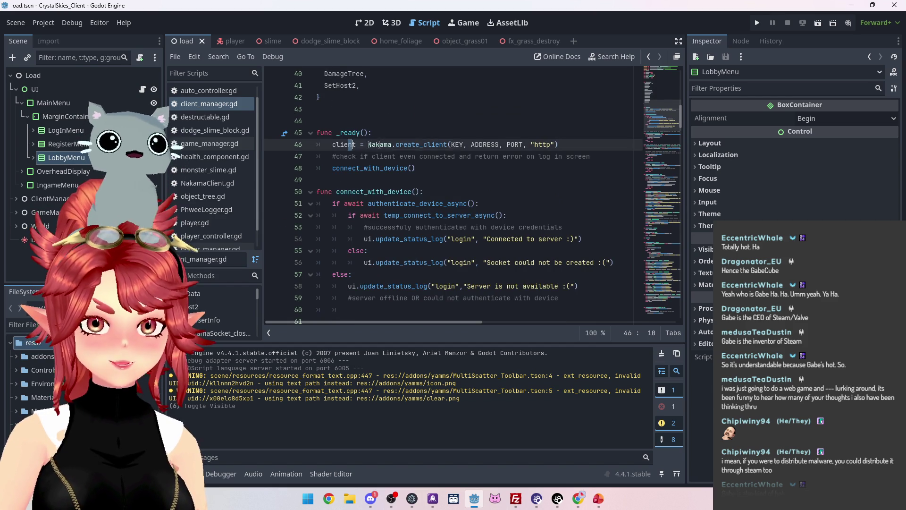
left_click(414, 168)
key("Home")
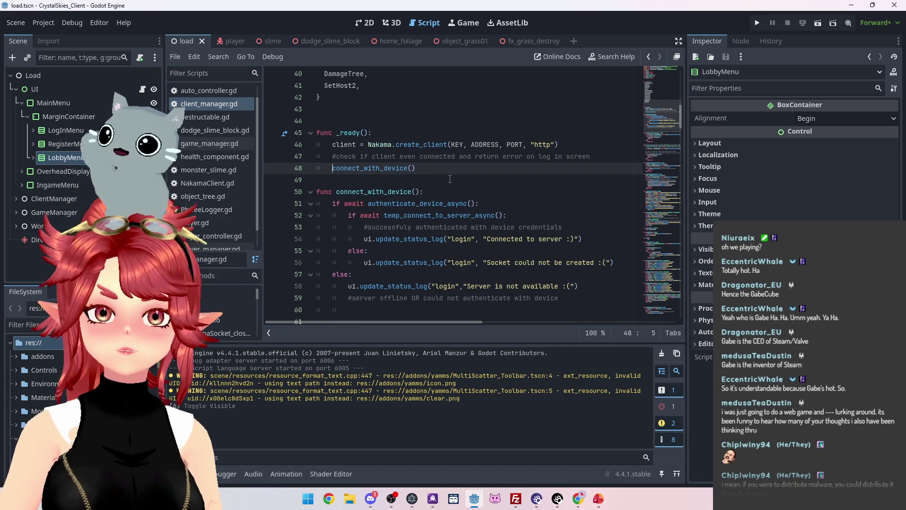
type("#")
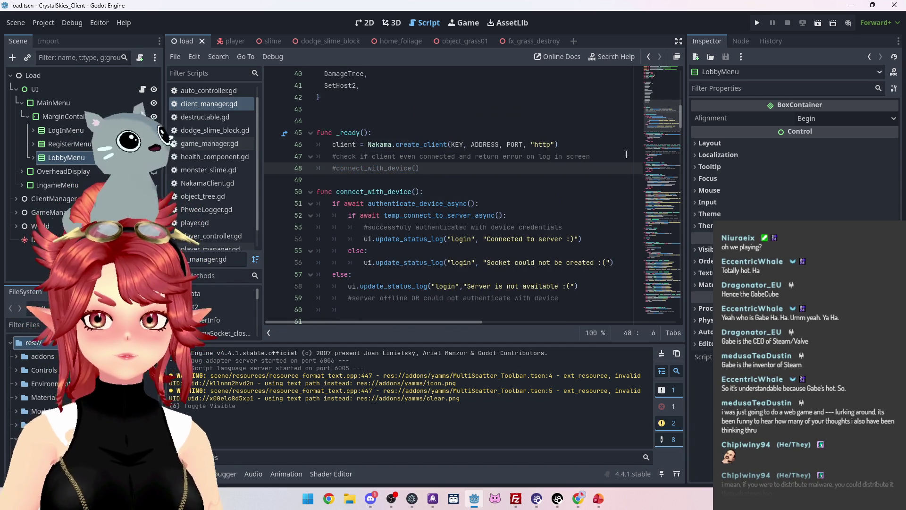
Declare func connect_with_steam() and add a connect_with_steam() call in _ready.
left_click(620, 155)
key("Return")
left_click(413, 194)
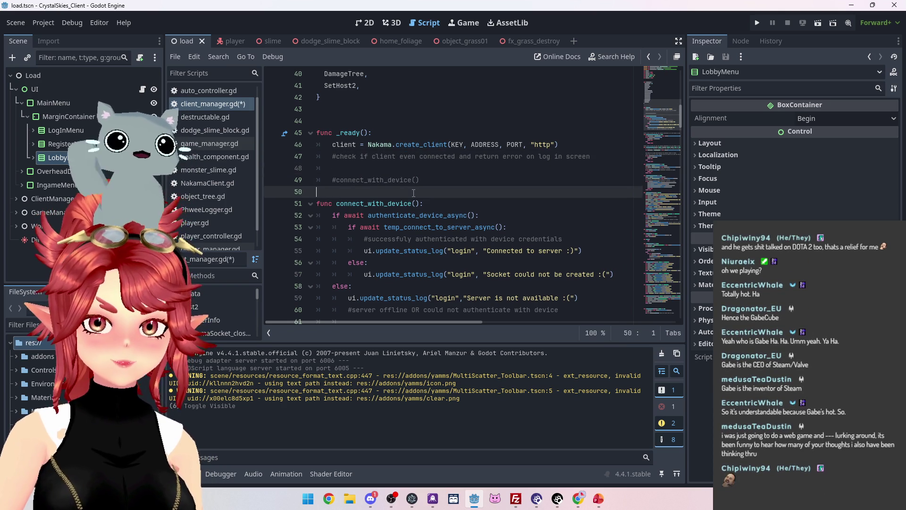
key("Return")
type("func connect_")
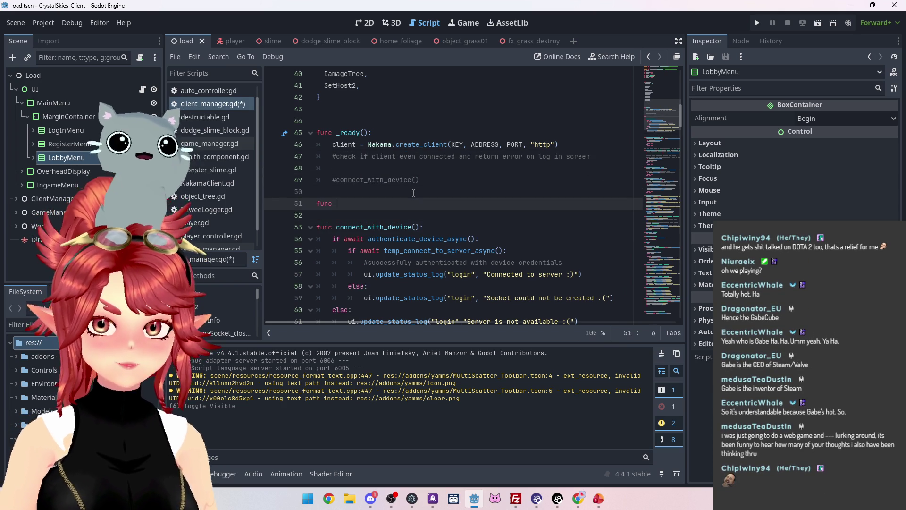
type("with_")
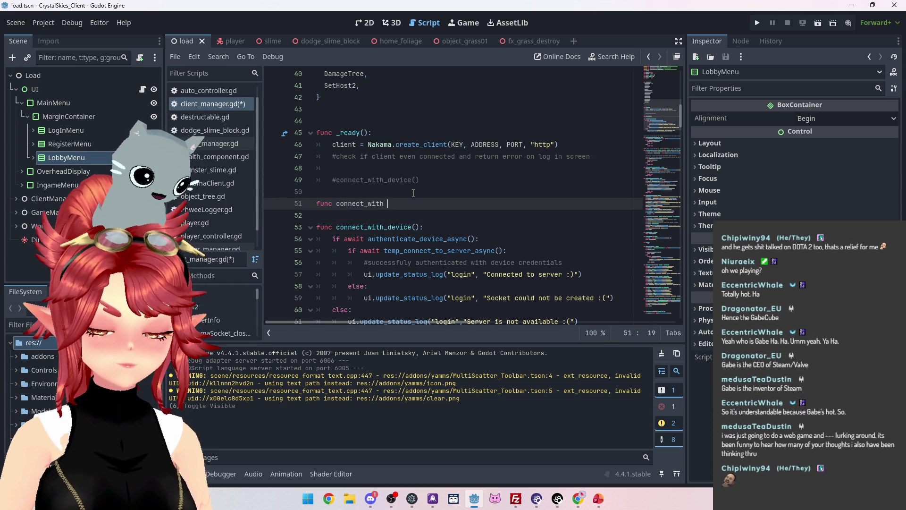
type("steam():")
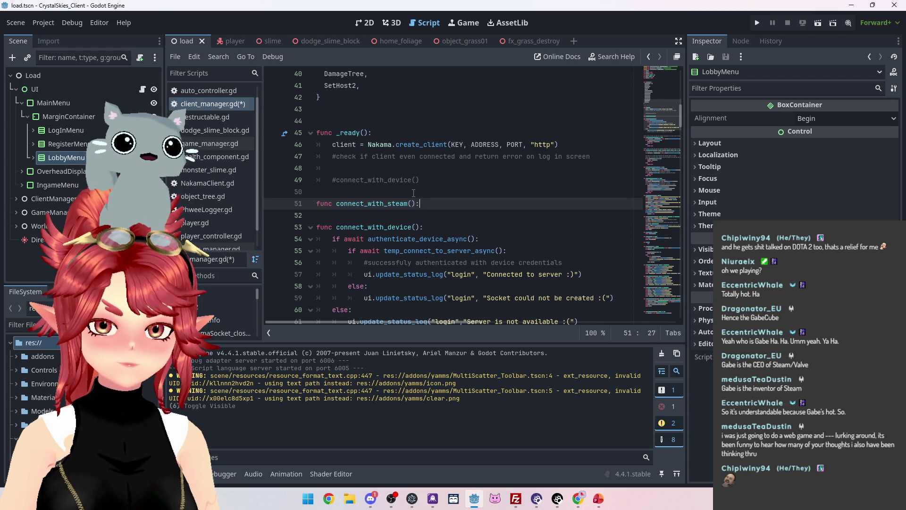
key("Return")
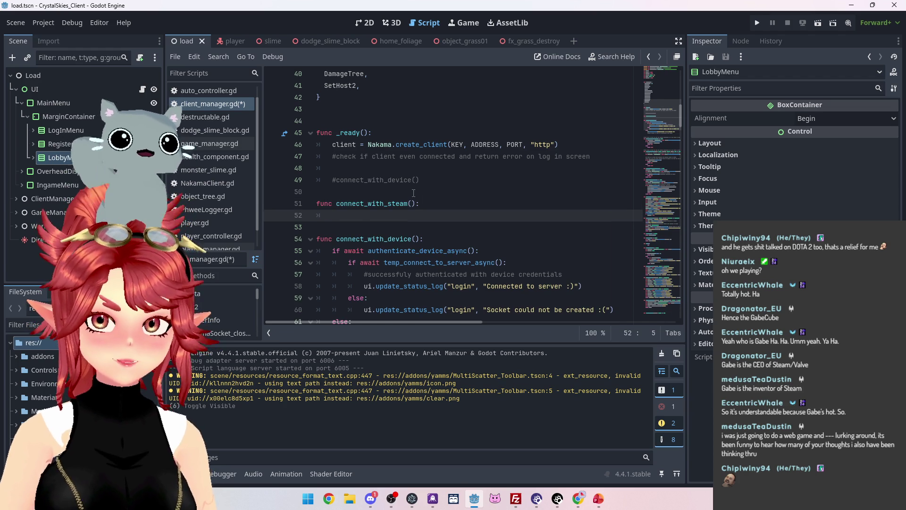
left_click_drag(338, 205, 418, 206)
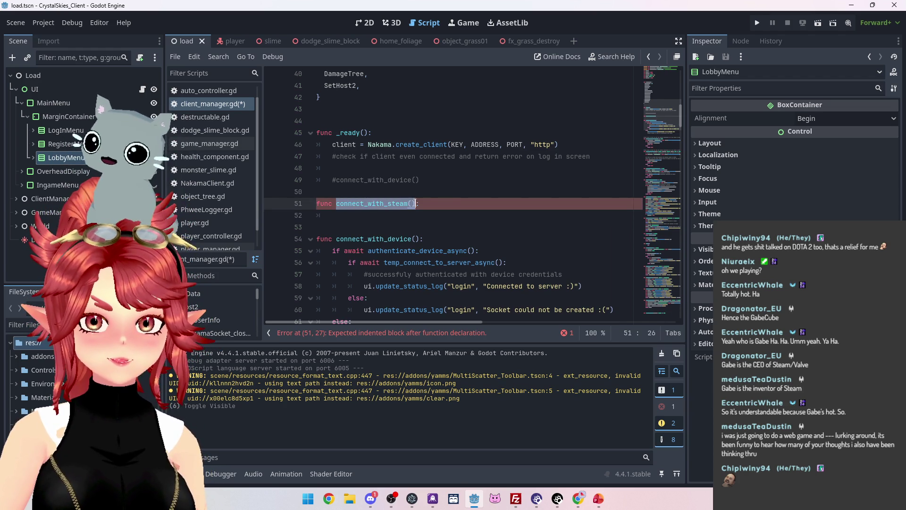
key("ctrl+c")
left_click(376, 170)
key("ctrl+v")
Give connect_with_steam the body 'if await authenticate_steam_async(): pass', adapted from the device if-line.
left_click(432, 215)
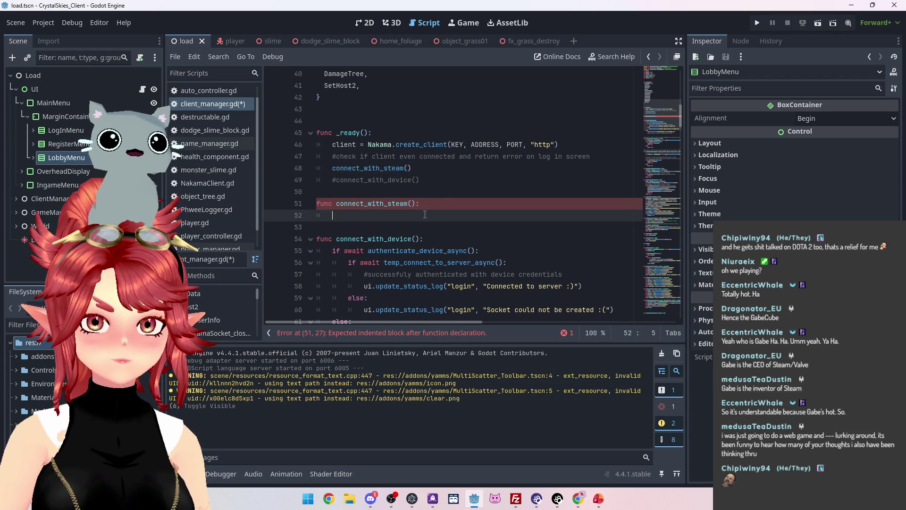
scroll(432, 215, "down", 2)
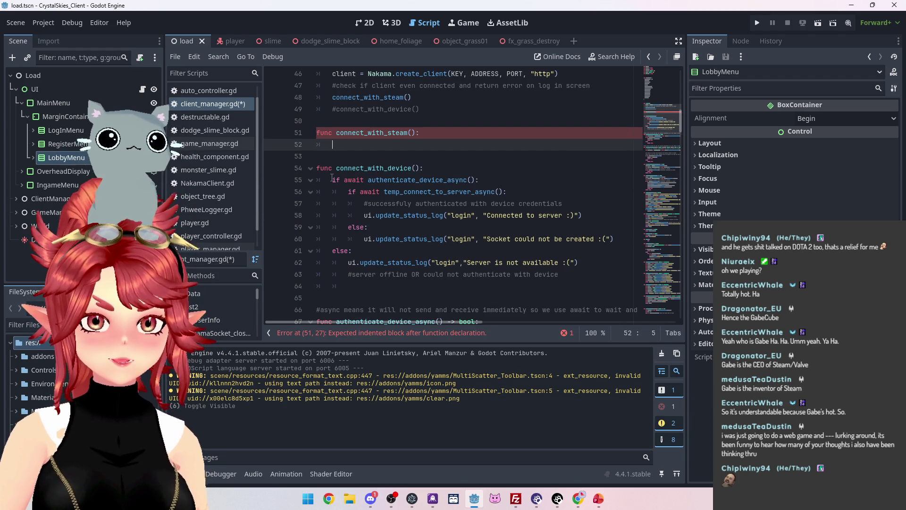
left_click_drag(332, 180, 481, 180)
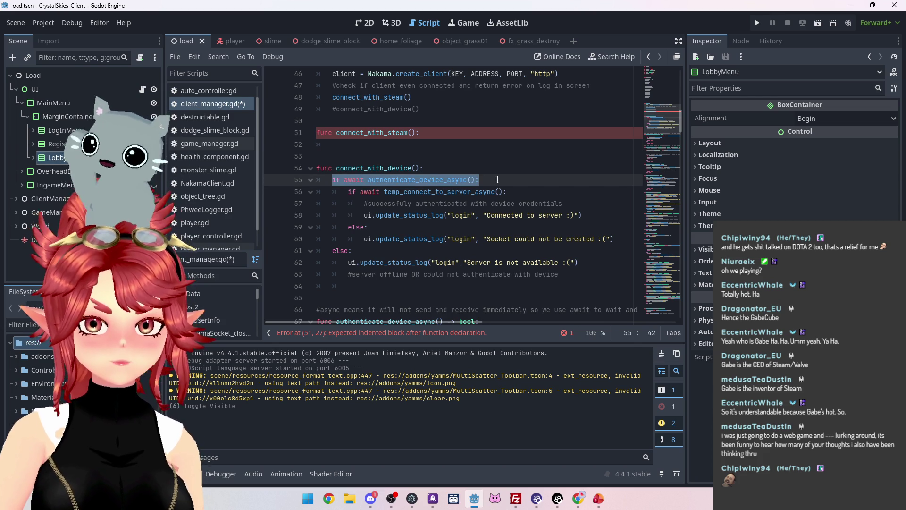
left_click(387, 146)
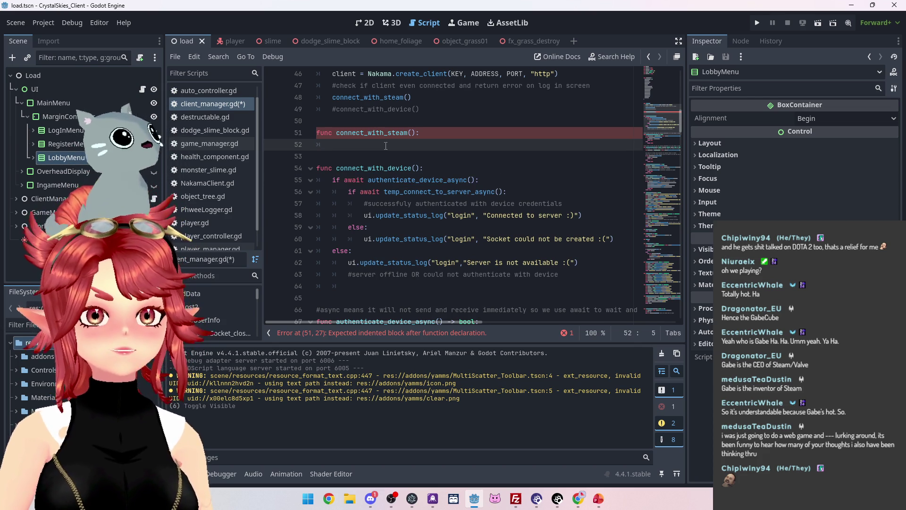
key("ctrl+v")
left_click_drag(420, 145, 446, 144)
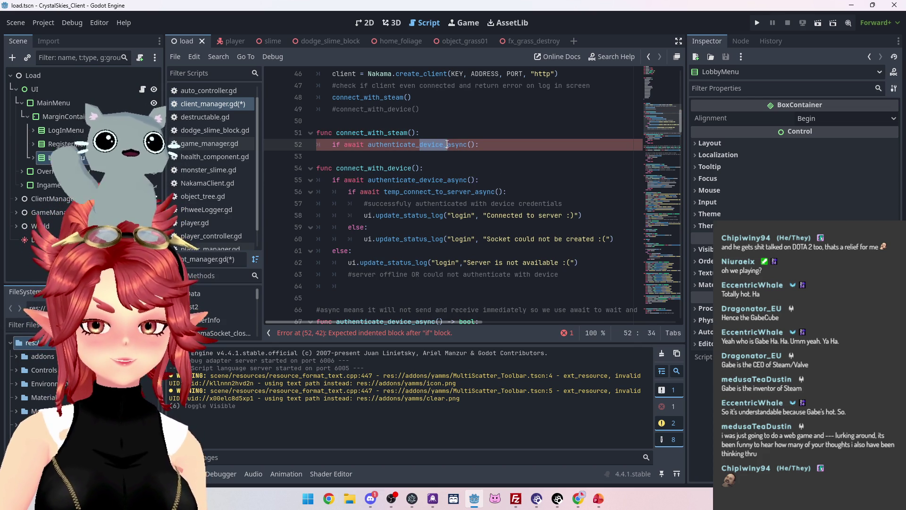
type("steam")
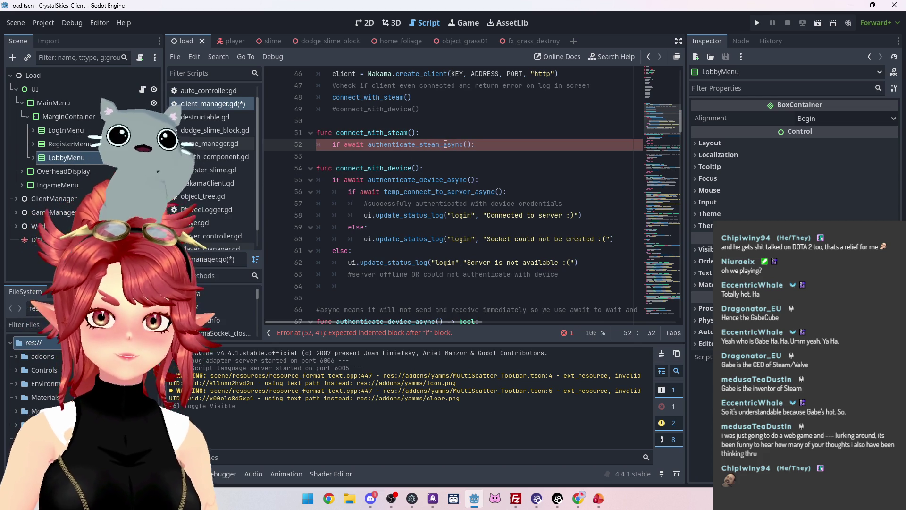
left_click(490, 144)
key("Return")
type("pass")
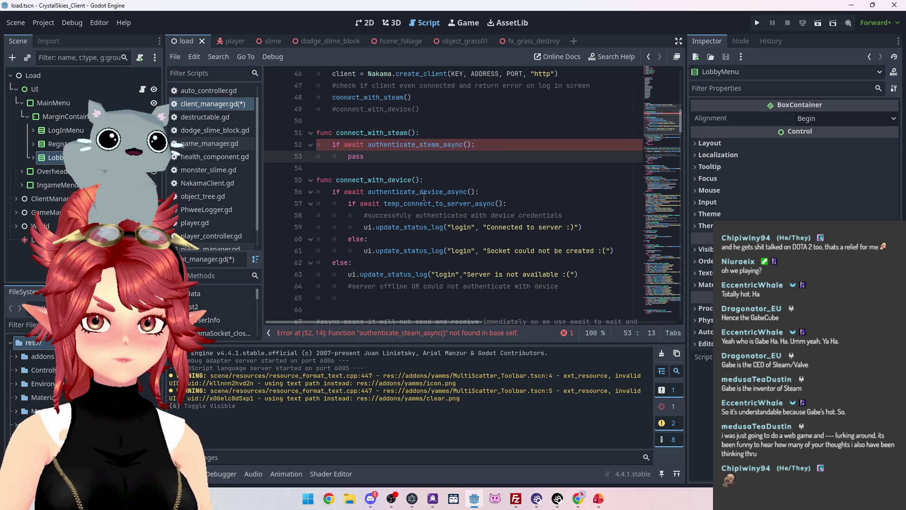
mouse_move(578, 498)
mouse_move(533, 461)
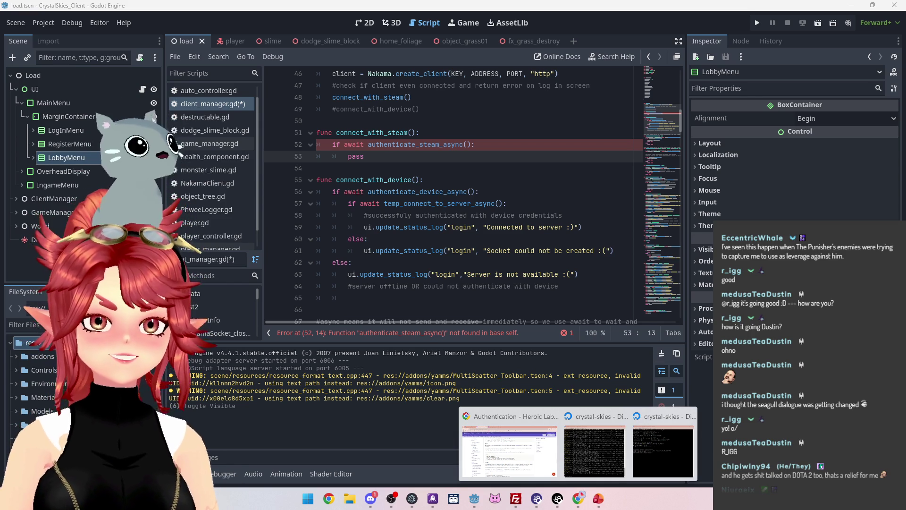
left_click(401, 194)
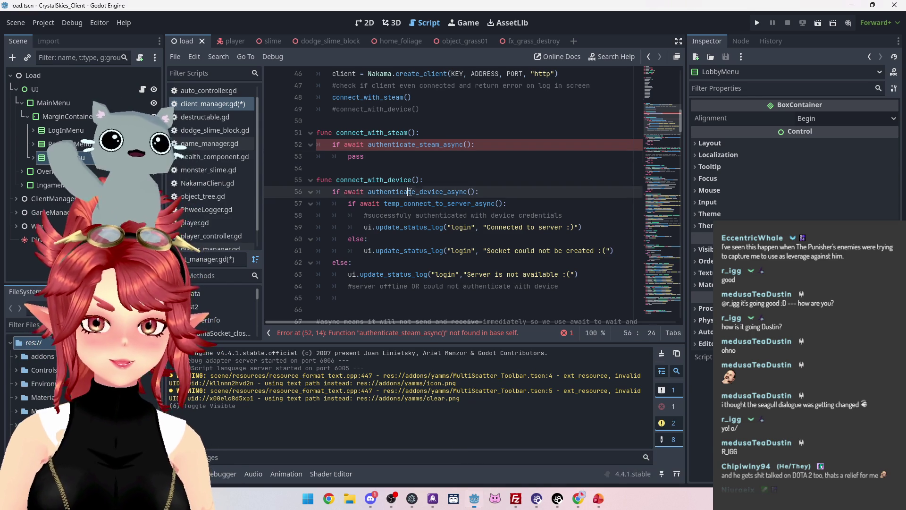
left_click(401, 193, "ctrl")
scroll(439, 213, "down", 3)
scroll(473, 227, "up", 5)
scroll(472, 227, "up", 3)
scroll(444, 219, "down", 5)
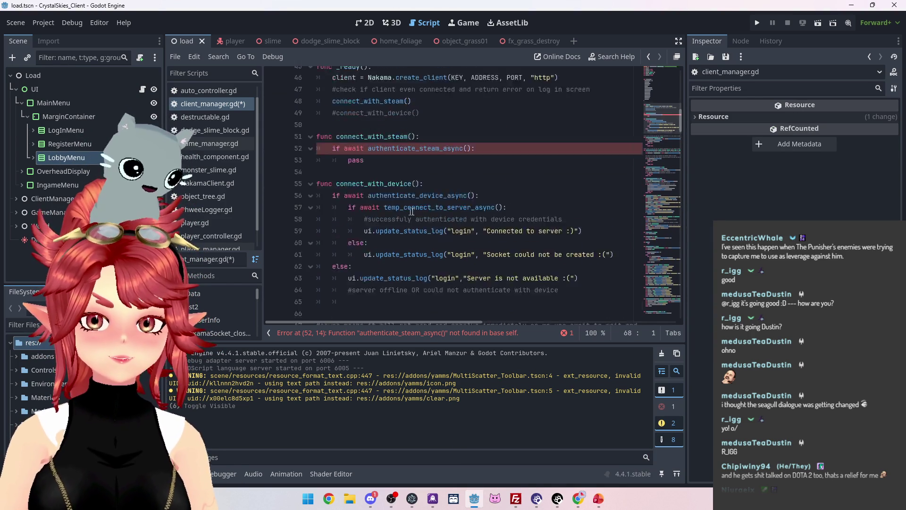
scroll(415, 211, "up", 5)
scroll(402, 199, "down", 2)
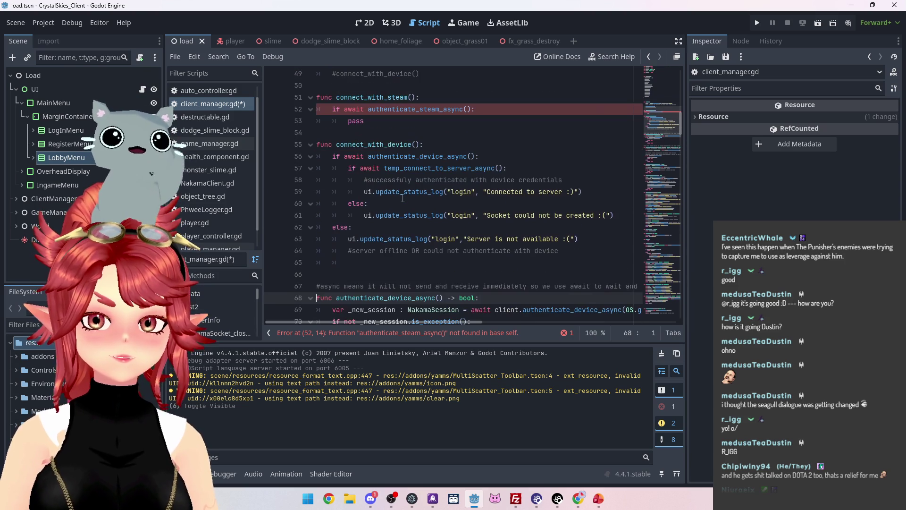
scroll(403, 198, "up", 3)
scroll(401, 208, "down", 4)
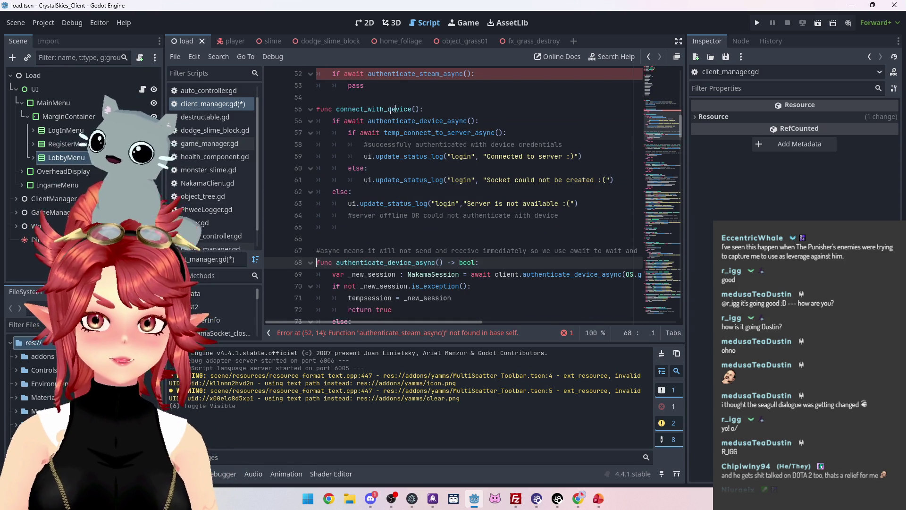
scroll(382, 196, "up", 1)
scroll(381, 251, "down", 1)
scroll(381, 251, "up", 1)
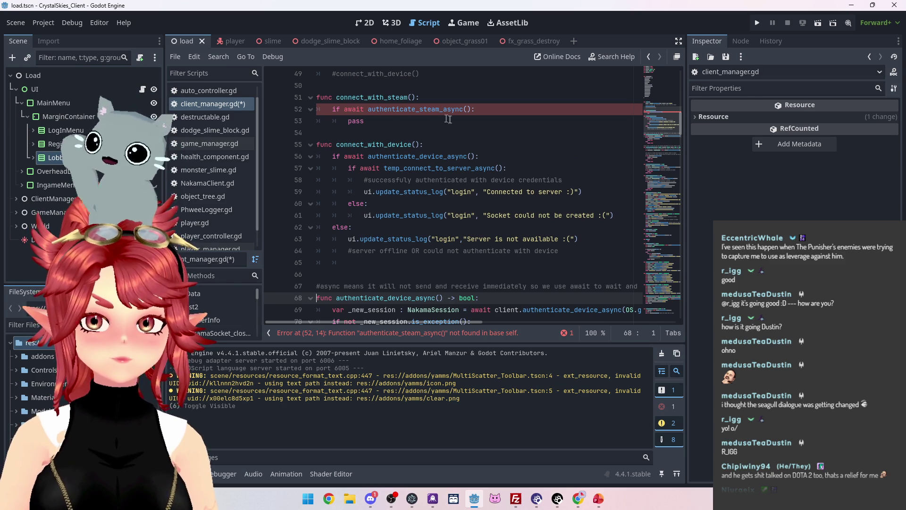
scroll(423, 239, "down", 3)
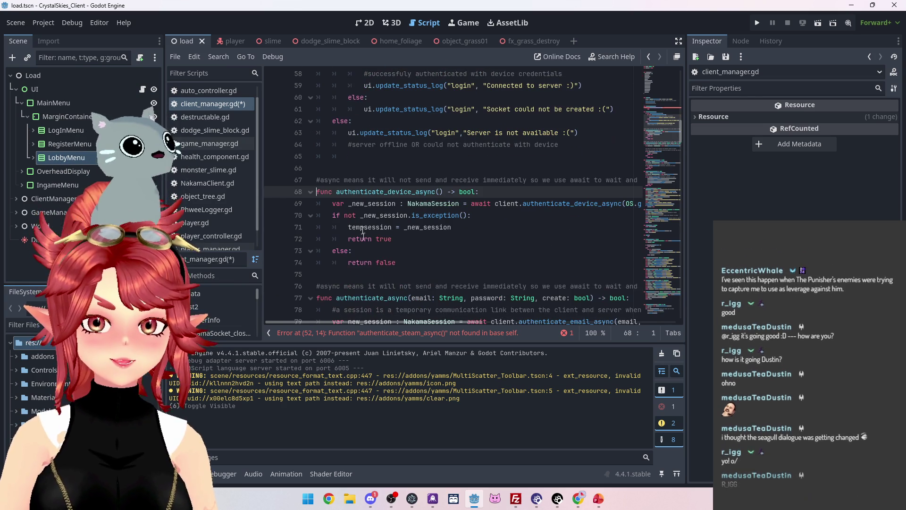
left_click(397, 262)
left_click(315, 188, "shift")
left_click(357, 163)
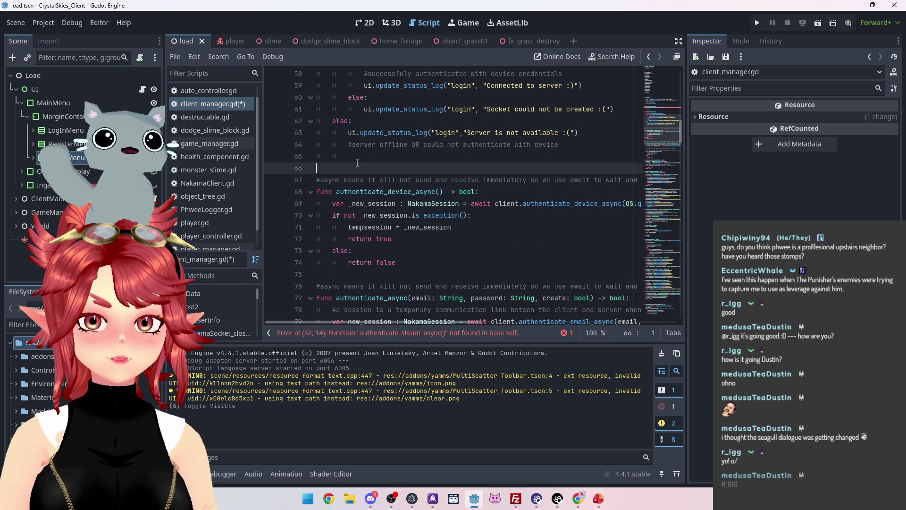
Add func authenticate_steam_async() with a body copied from authenticate_device_async.
key("Return")
key("Return")
key("Up")
type("func authenticate_steam_")
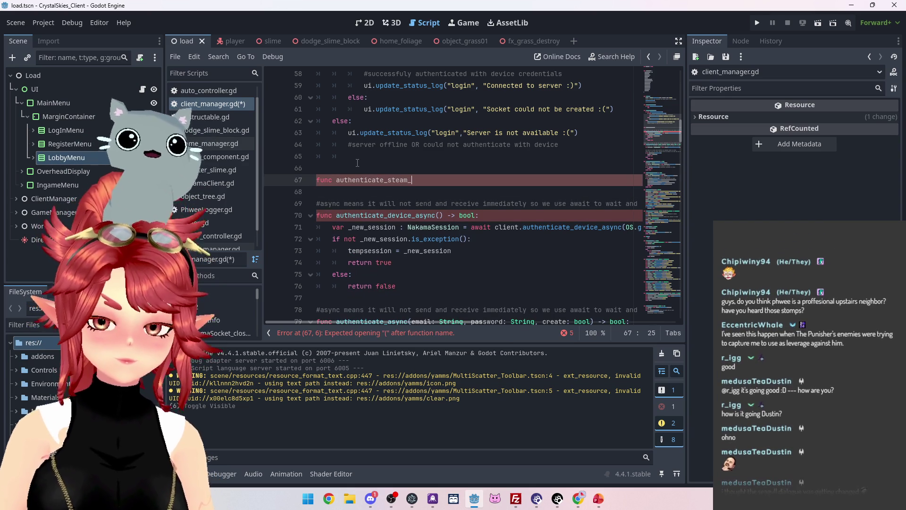
type("asyn")
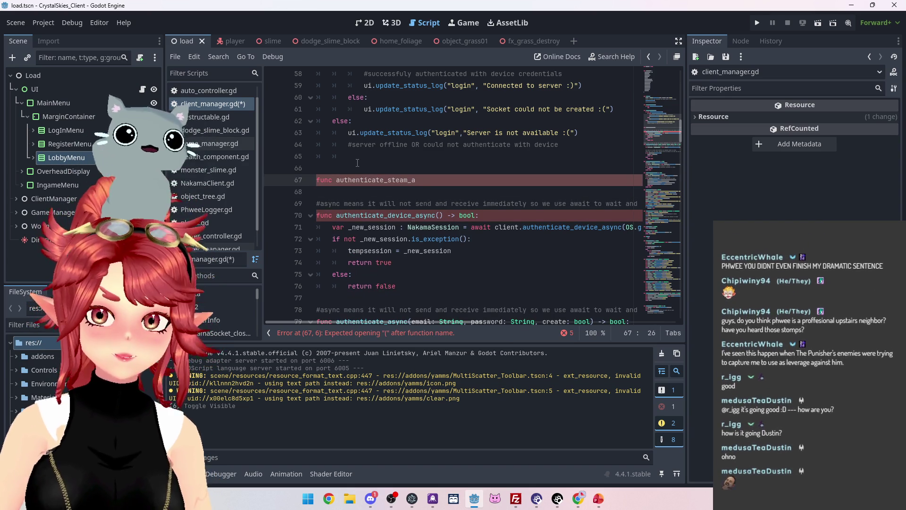
type("c(): -> bool:")
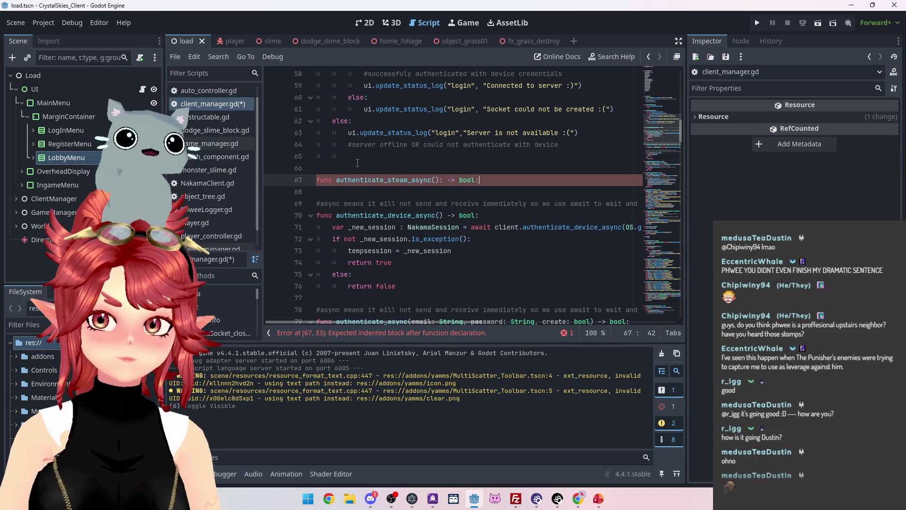
key("Return")
mouse_move(332, 239)
left_mouse_down()
mouse_move(622, 256)
mouse_move(472, 274)
mouse_move(416, 286)
mouse_move(415, 296)
left_mouse_up()
key("ctrl+c")
left_click(393, 192)
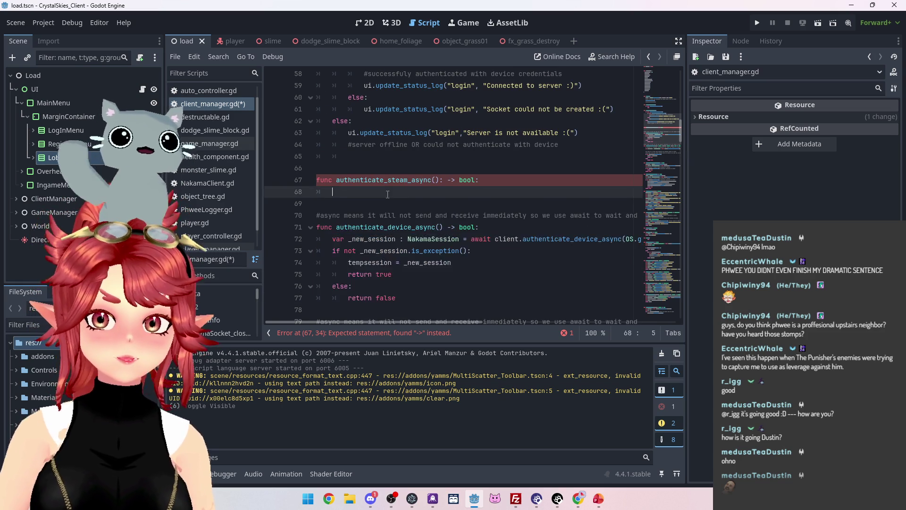
key("ctrl+v")
Change device to steam in the client call on line 68 and jump to its definition in NakamaClient.gd.
left_click_drag(435, 321, 488, 319)
left_click(472, 192)
double_click(483, 192)
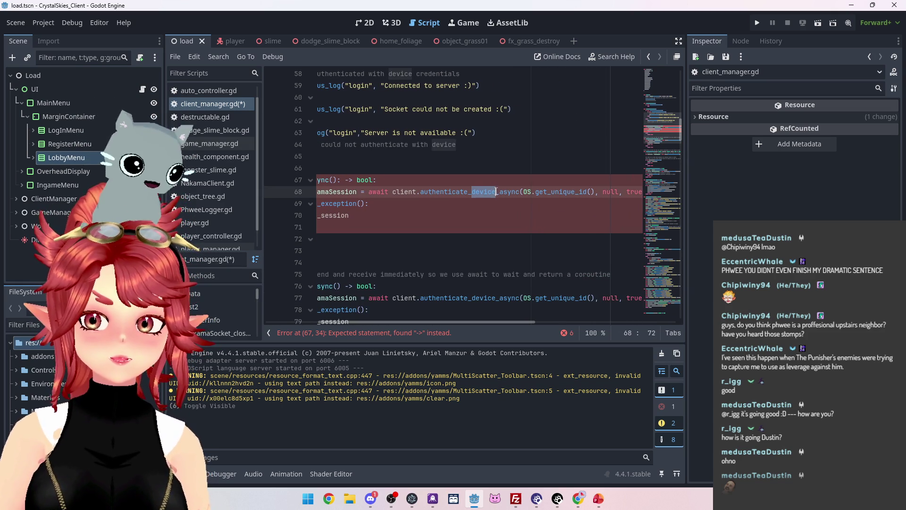
type("steam")
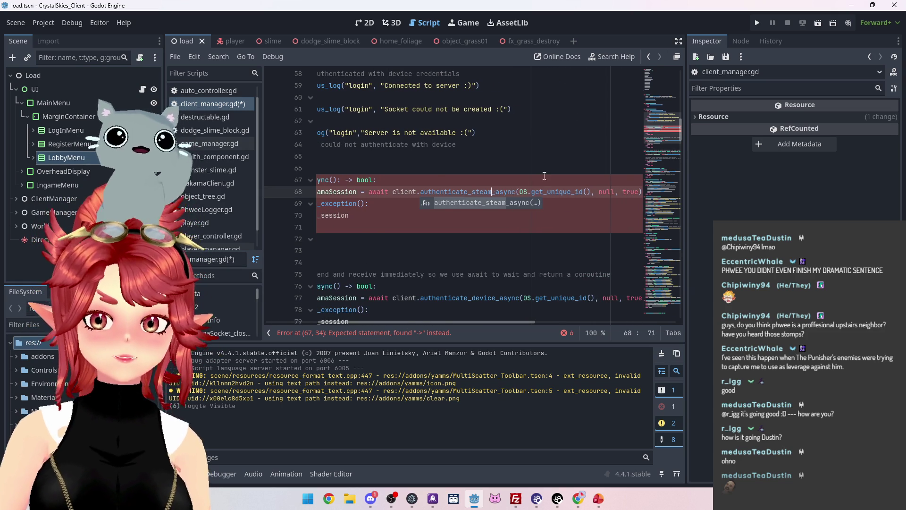
scroll(496, 192, "left", 5)
left_click(496, 192)
mouse_move(461, 324)
left_mouse_down()
mouse_move(548, 332)
mouse_move(434, 317)
left_mouse_up()
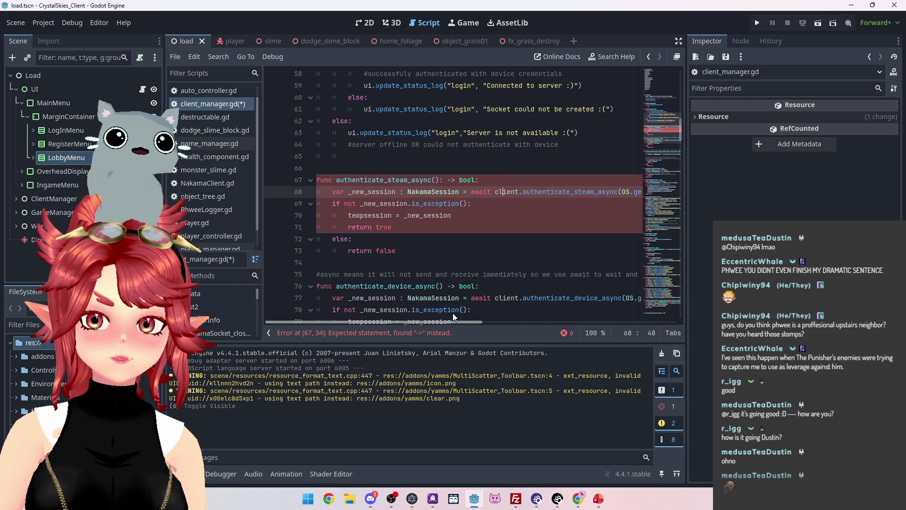
scroll(452, 313, "right", 5)
scroll(564, 325, "left", 5)
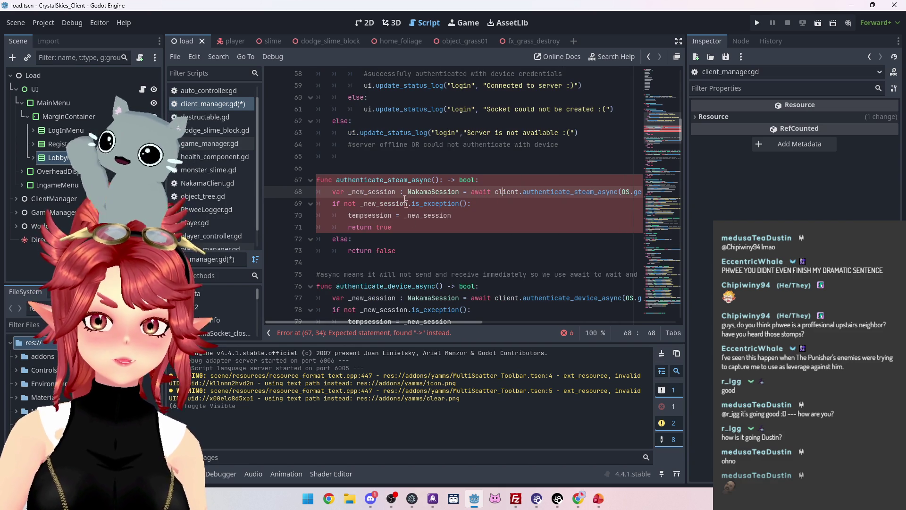
left_click(560, 195, "ctrl")
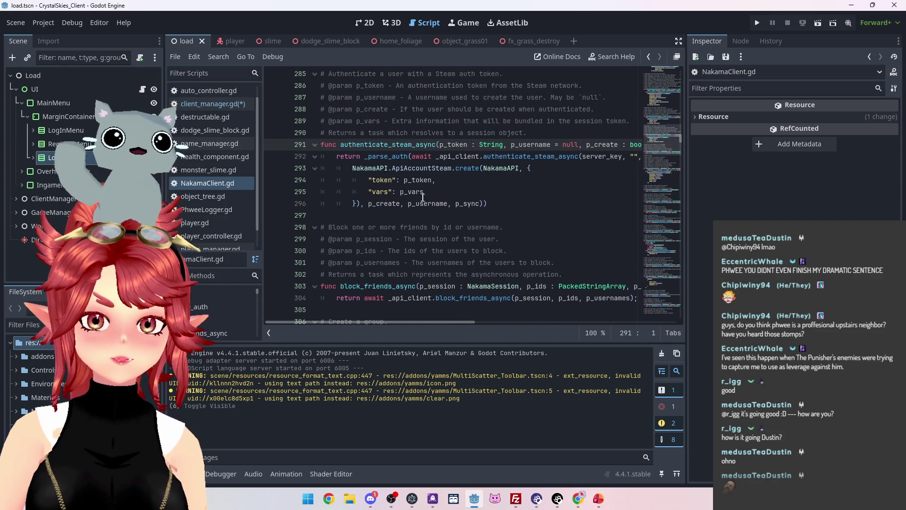
scroll(446, 125, "up", 1)
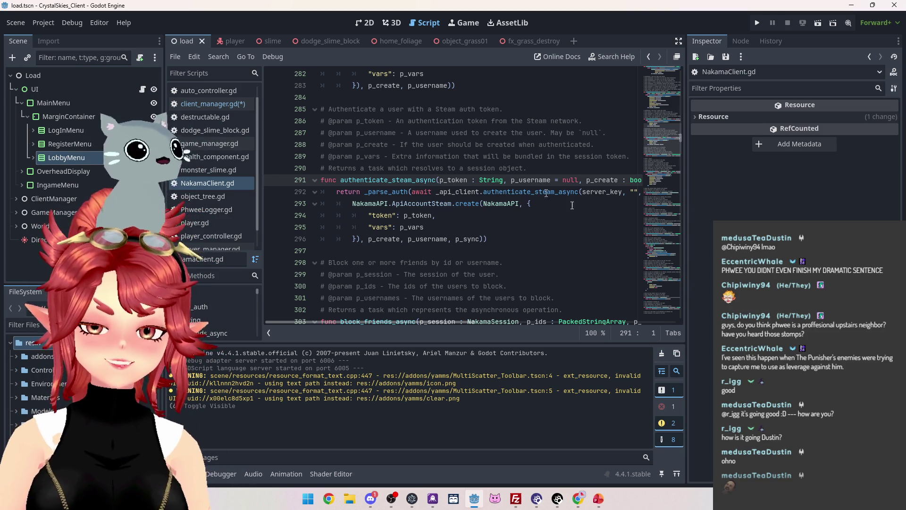
mouse_move(439, 323)
left_mouse_down()
mouse_move(565, 311)
mouse_move(410, 294)
left_mouse_up()
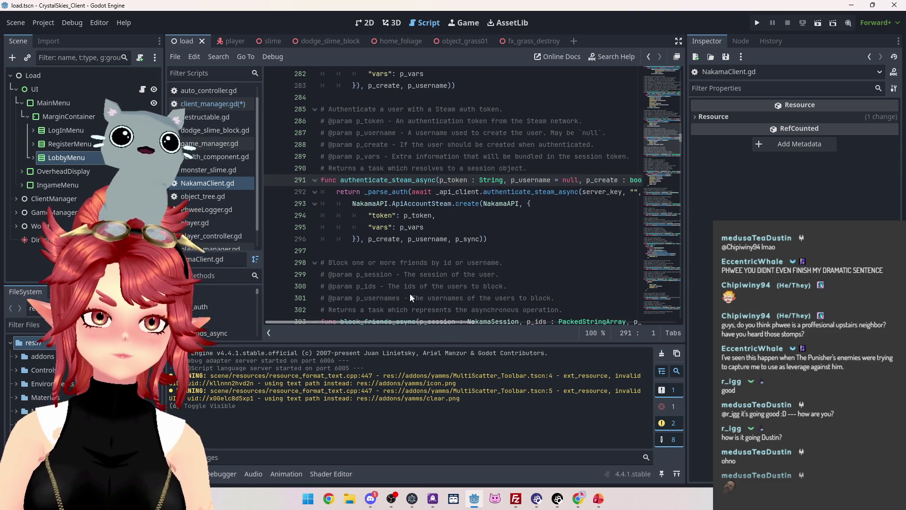
mouse_move(366, 321)
left_mouse_down()
mouse_move(567, 304)
mouse_move(366, 302)
left_mouse_up()
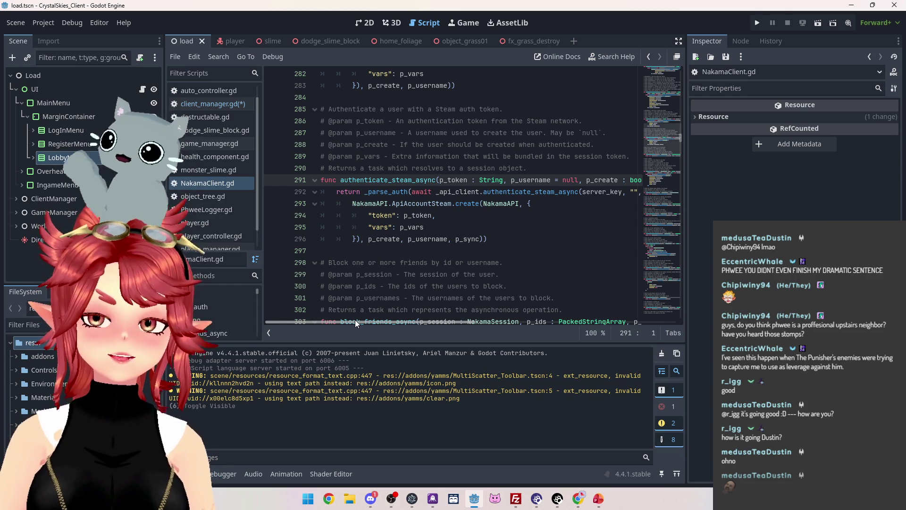
mouse_move(355, 322)
left_mouse_down()
mouse_move(563, 332)
mouse_move(370, 313)
mouse_move(441, 321)
mouse_move(354, 322)
mouse_move(478, 327)
mouse_move(325, 312)
left_mouse_up()
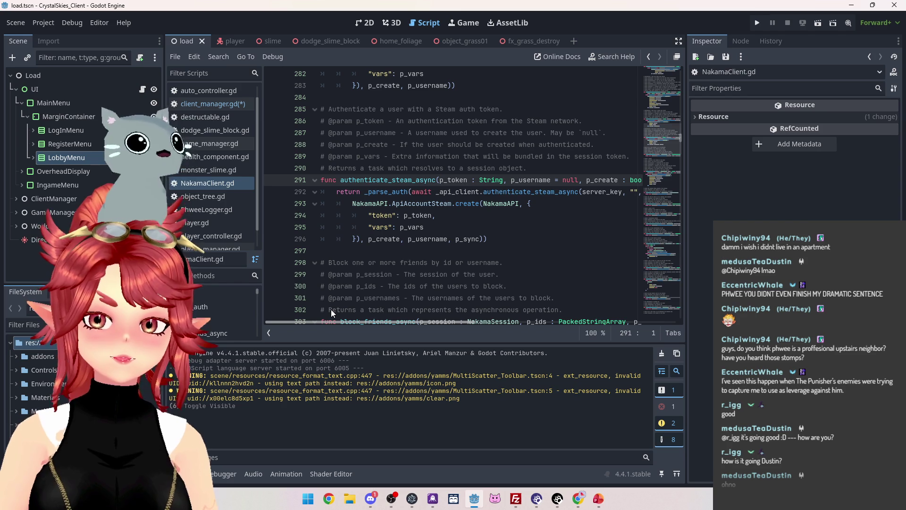
mouse_move(360, 322)
left_mouse_down()
mouse_move(416, 323)
mouse_move(361, 322)
left_mouse_up()
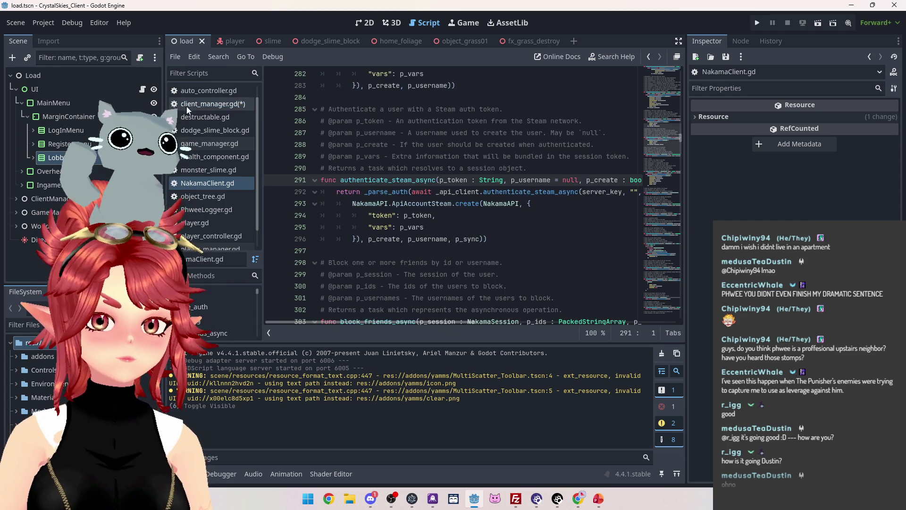
Give authenticate_steam_async a token parameter and pass token instead of OS.get_unique_id() on line 68.
key("alt+Left")
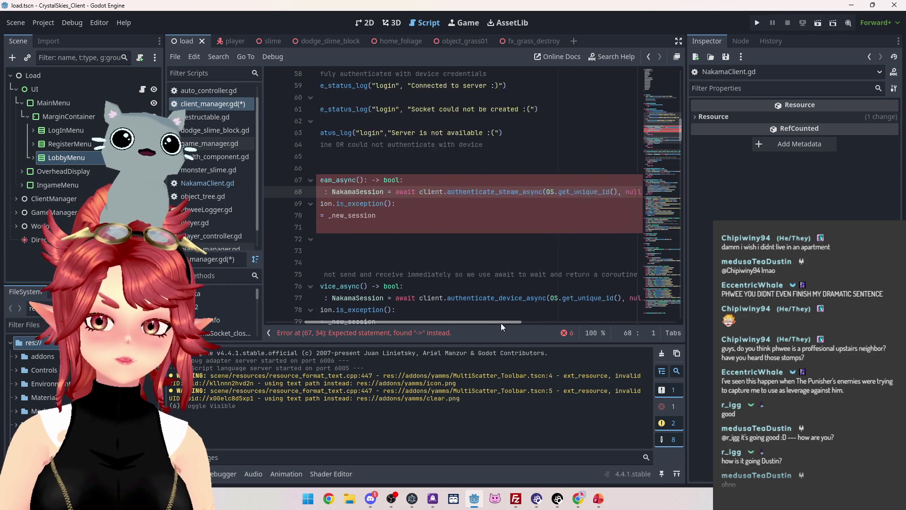
left_click(436, 180)
key("Delete")
type("token")
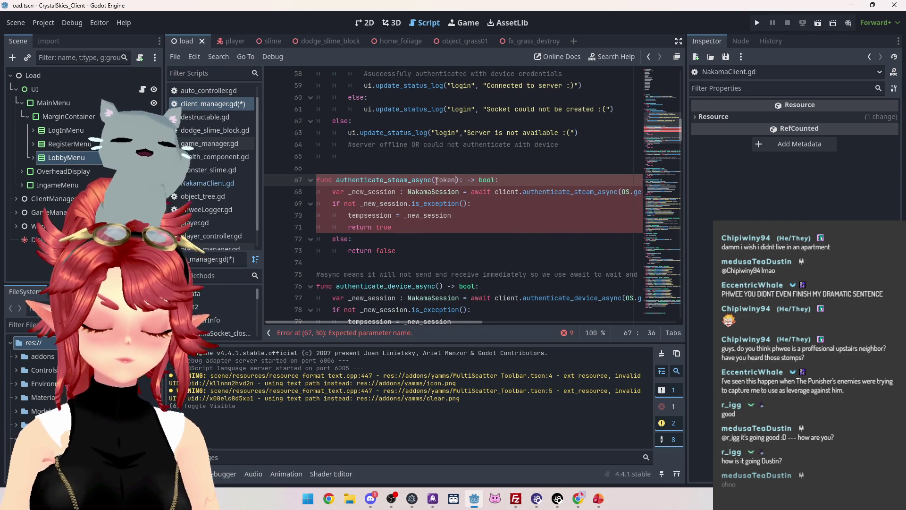
left_click_drag(460, 321, 515, 321)
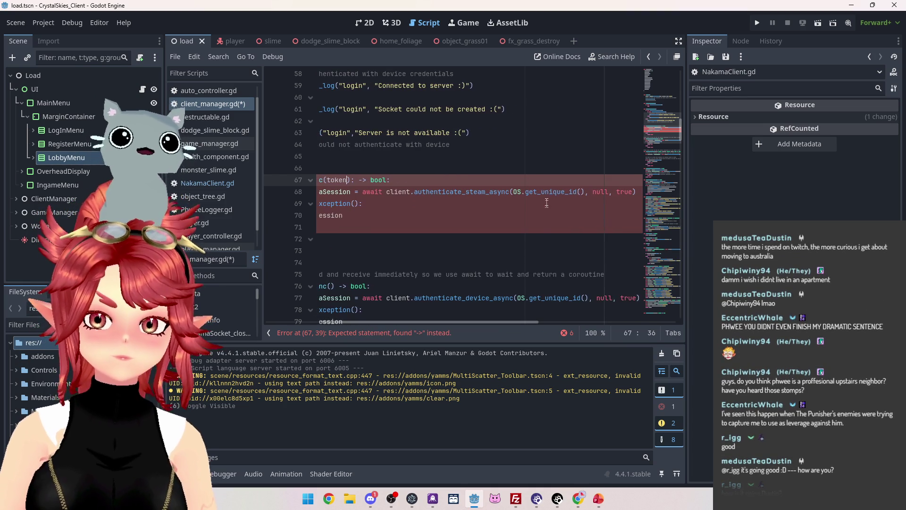
left_click(517, 191)
left_click_drag(517, 192, 585, 191)
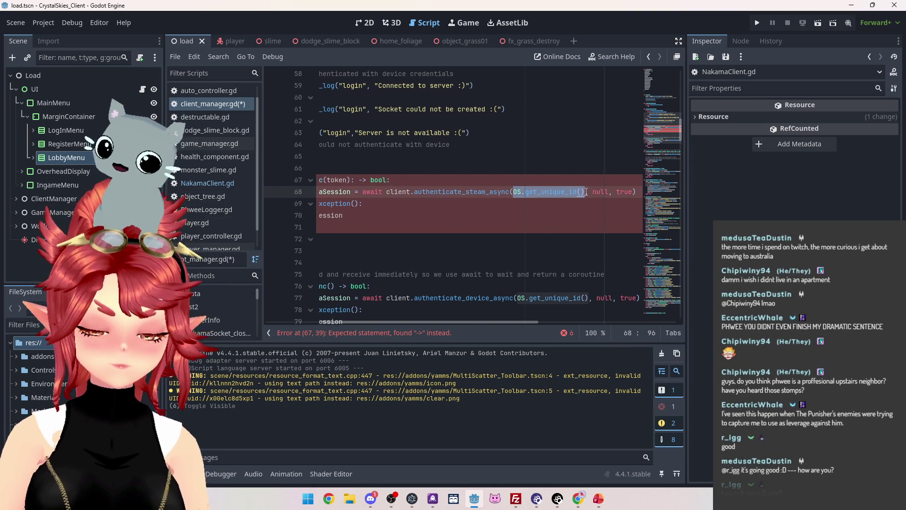
type("token")
Rename the tempsession variable to session in the function body.
left_click_drag(426, 322, 370, 322)
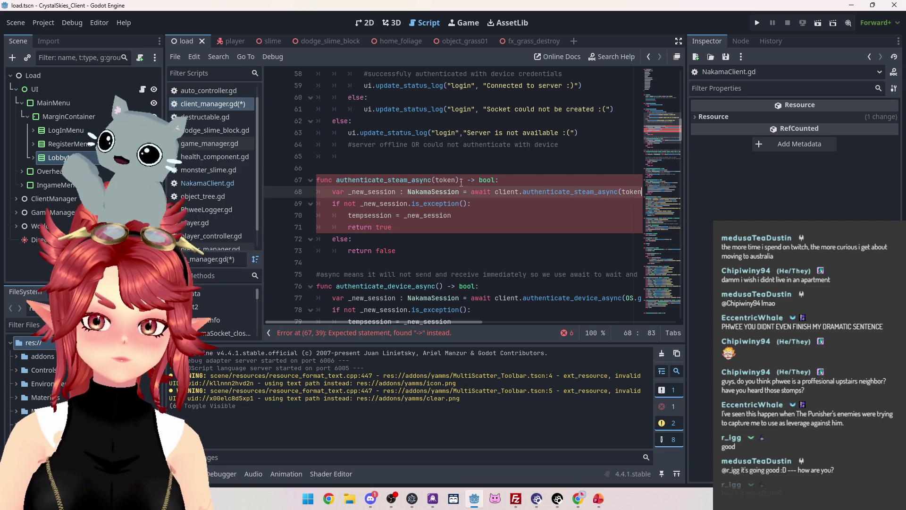
left_click(461, 180)
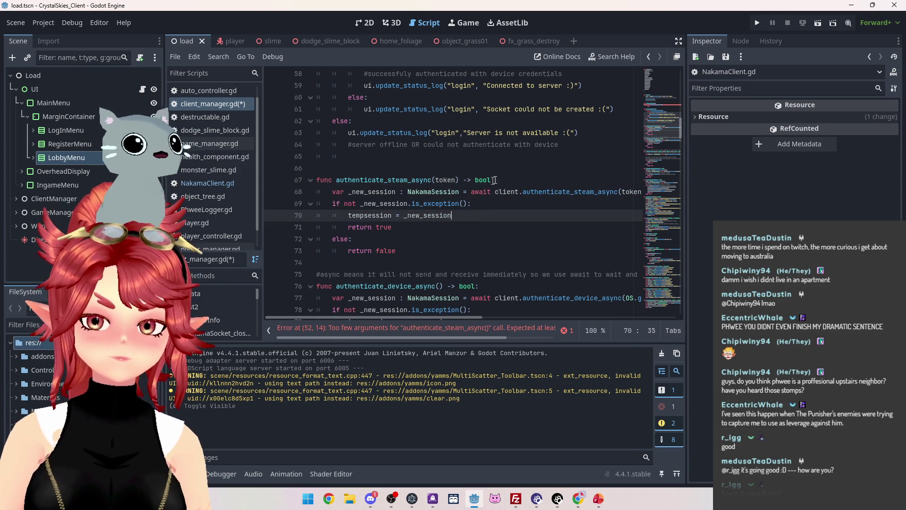
left_click(412, 204)
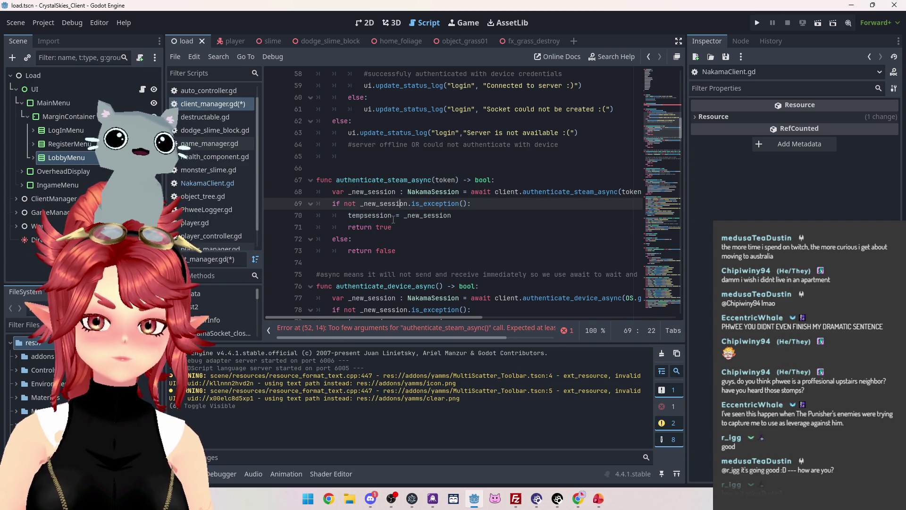
left_click(366, 216)
key("BackSpace")
key("BackSpace")
key("BackSpace")
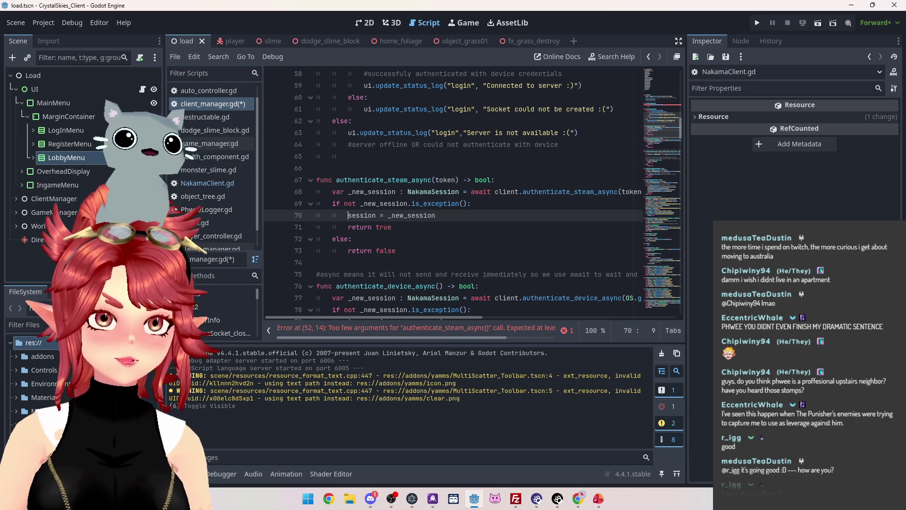
key("alt+Tab")
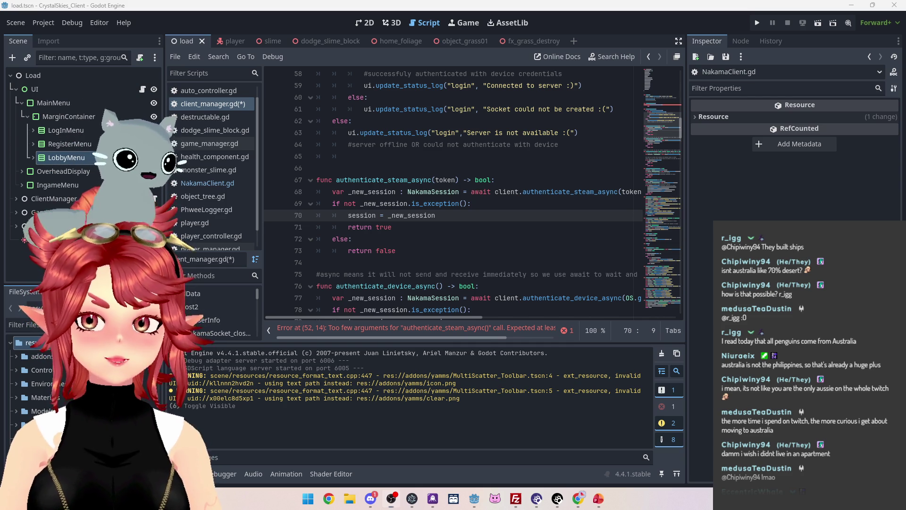
key("alt+Tab")
Search Google for 'australian penguins' in a new tab and show the Images results.
left_click(360, 13)
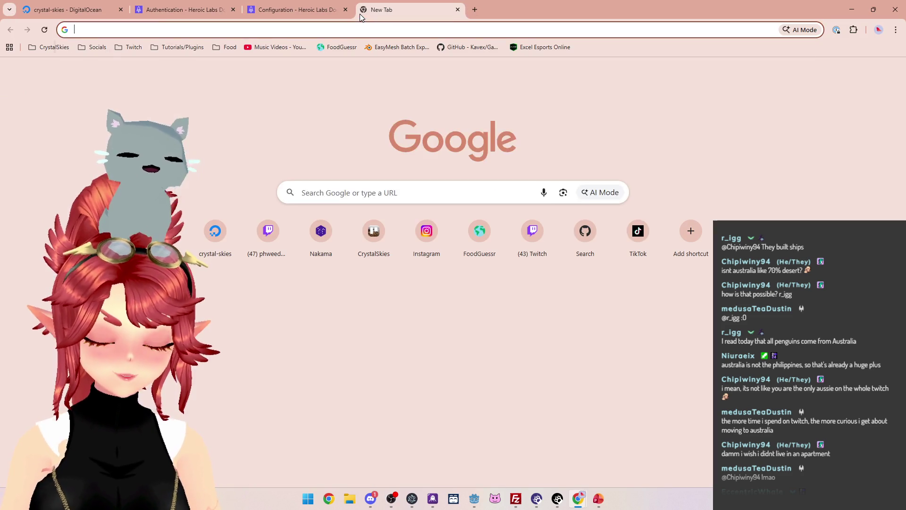
type("australian penguin")
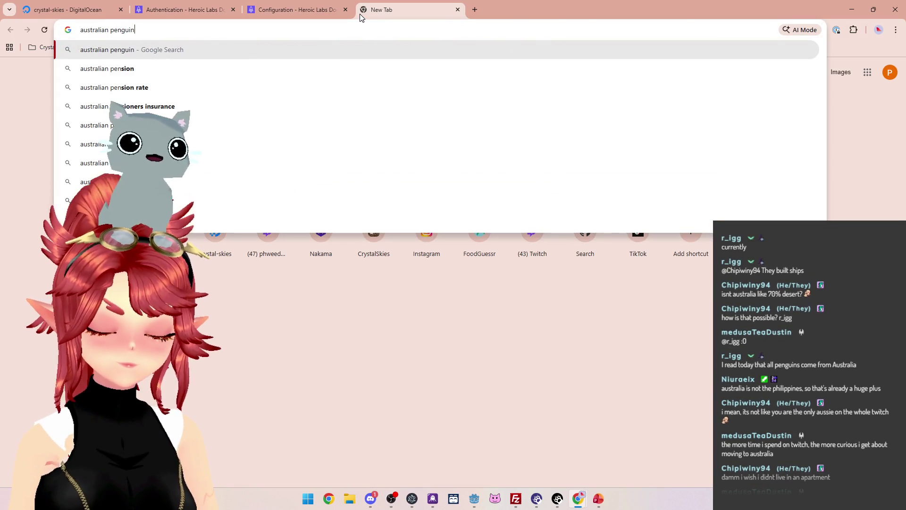
type("s")
key("Return")
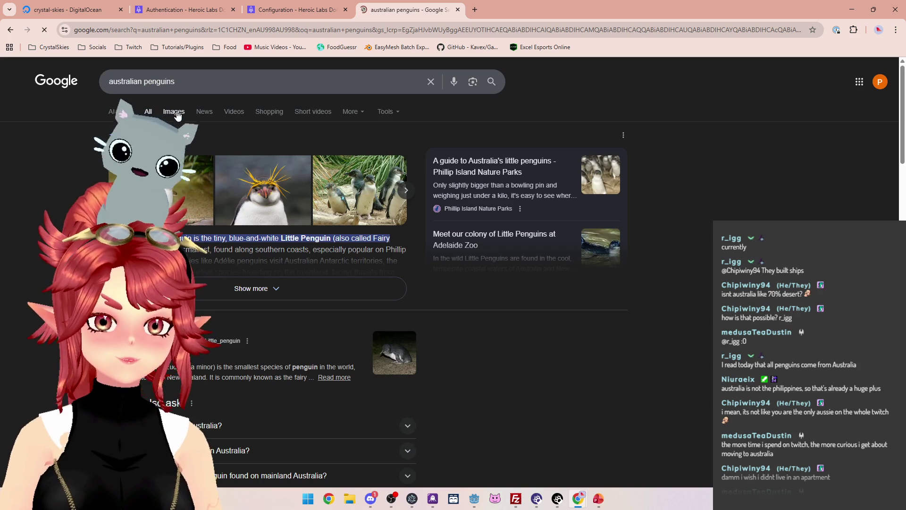
left_click(176, 113)
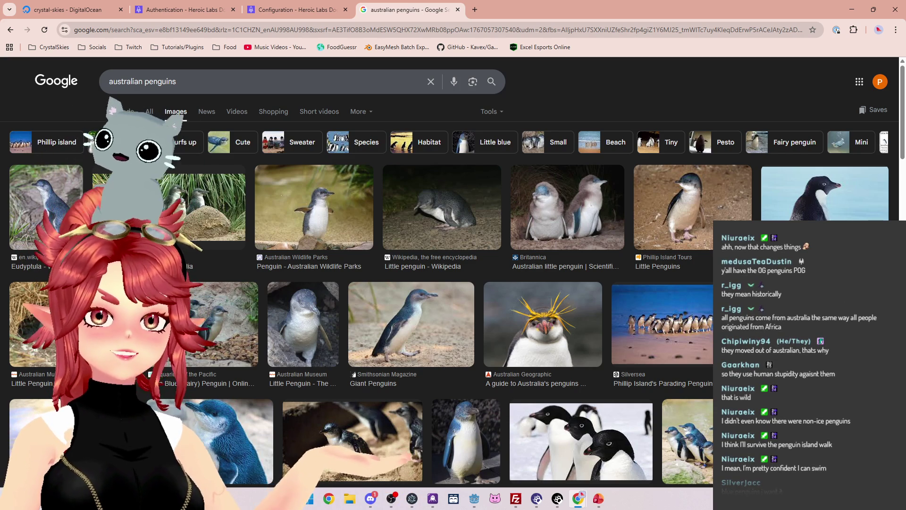
key("slash")
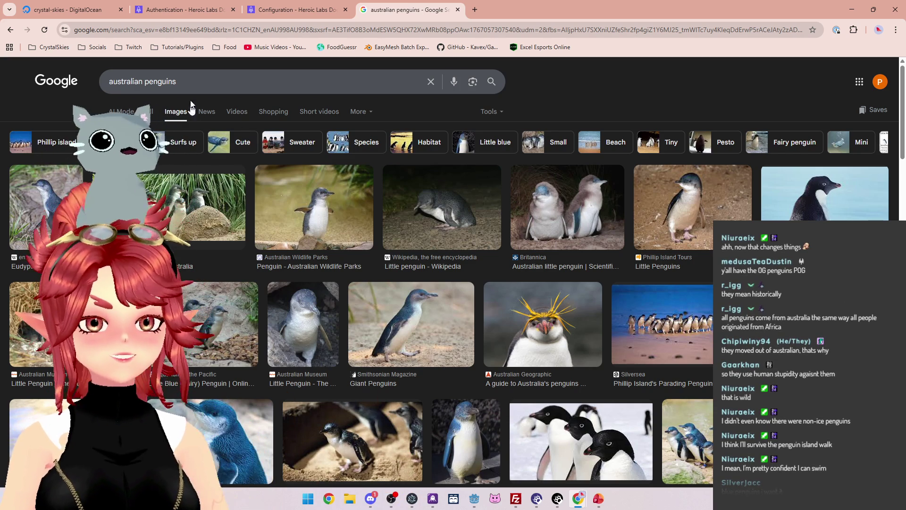
Search images for 'riptide' and preview the Family Rip Tide Survival Guide and Kids First Pediatric pictures.
type("riptide")
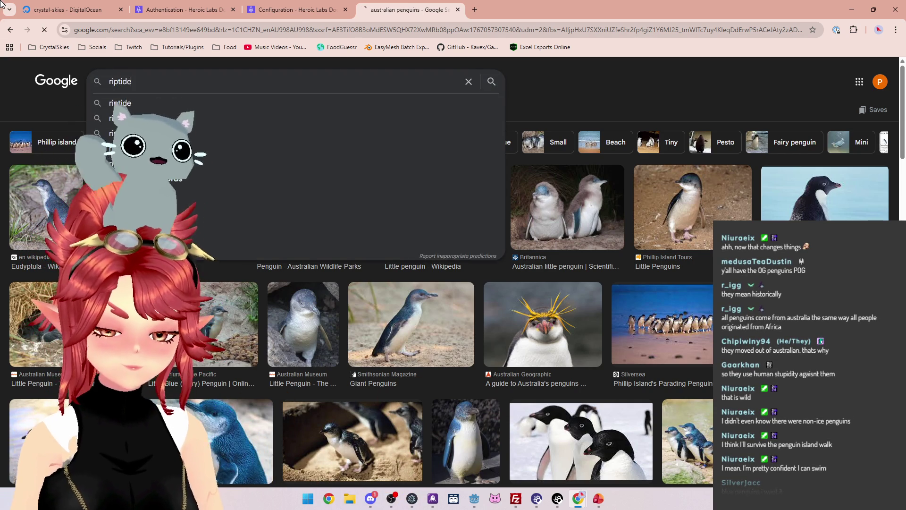
key("Return")
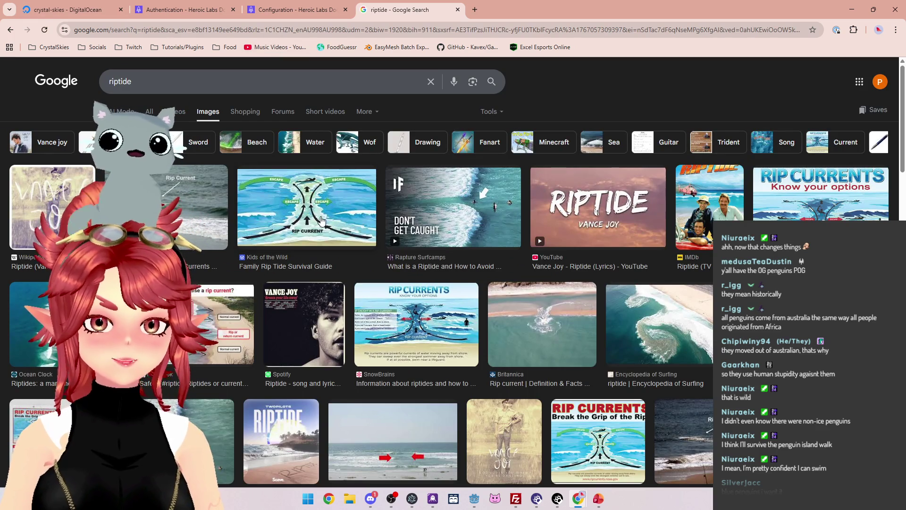
left_click(320, 221)
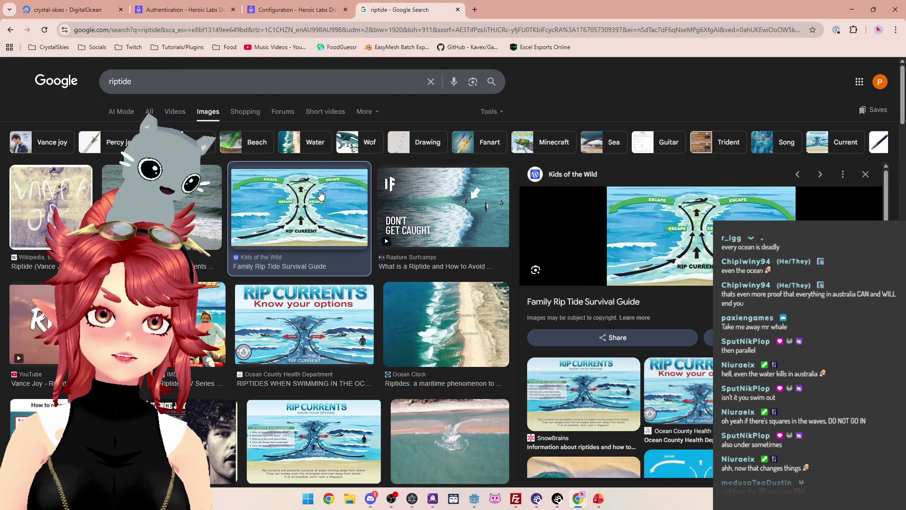
left_click(203, 213)
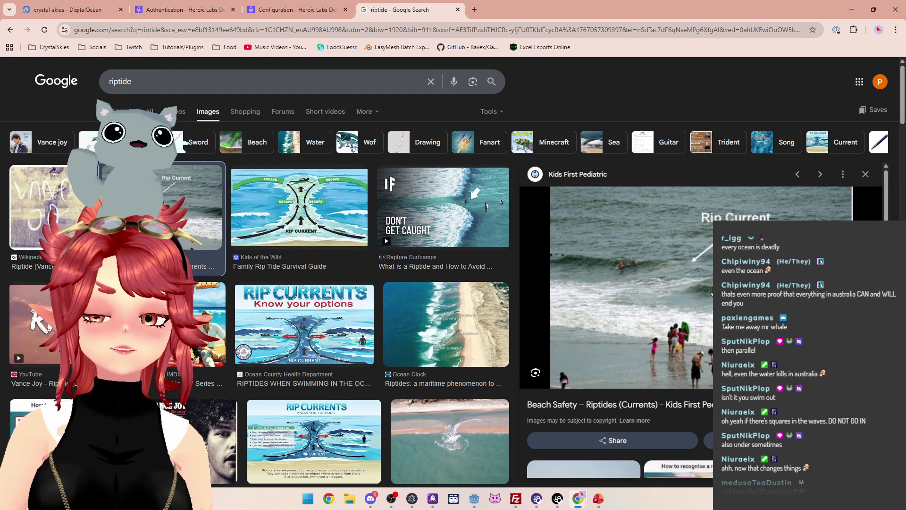
Restore Chrome to a smaller window and preview the Rapture Surfcamps riptide video.
double_click(651, 18)
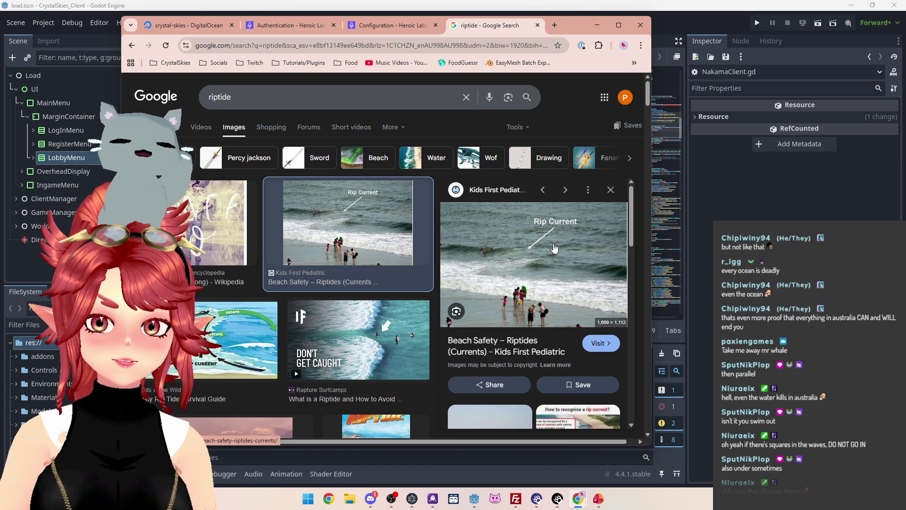
left_click(383, 327)
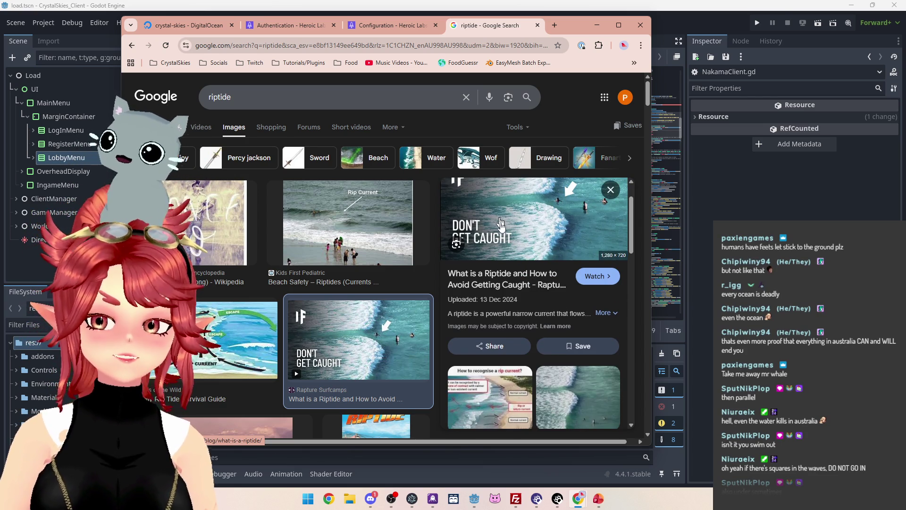
Browse riptide previews from Instagram, Kids First Pediatric, Stan White Realty and Glam Adelaide.
scroll(516, 254, "down", 5)
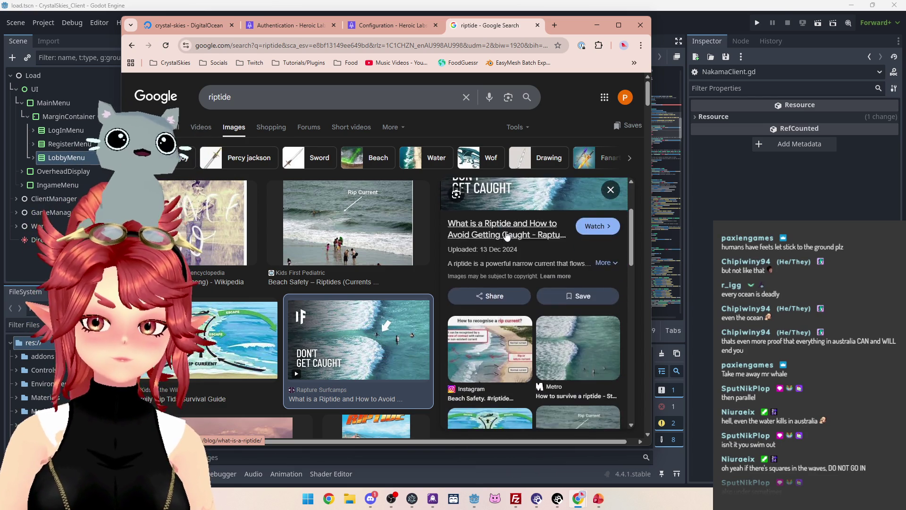
left_click(485, 273)
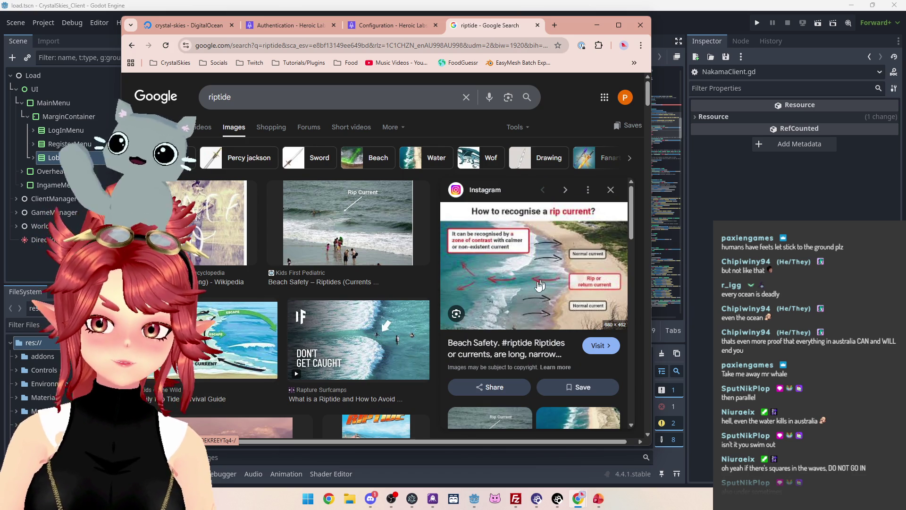
left_click(366, 226)
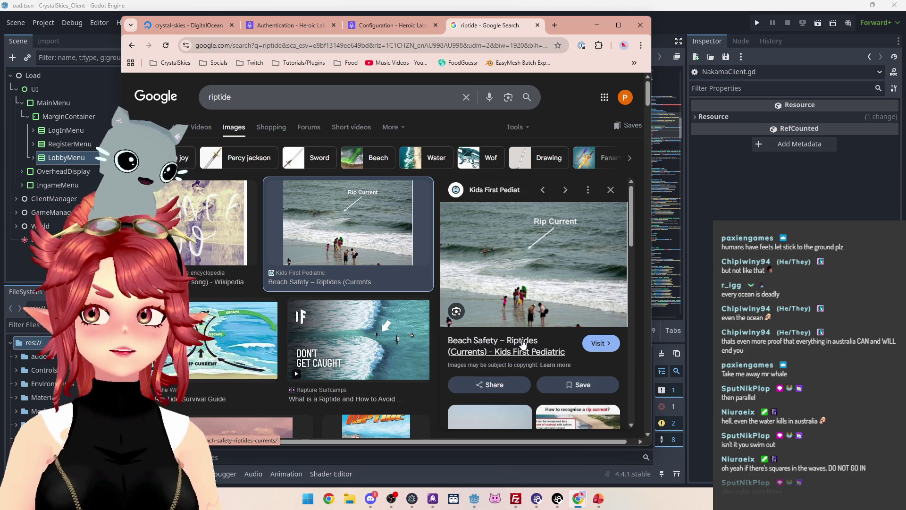
scroll(522, 343, "down", 4)
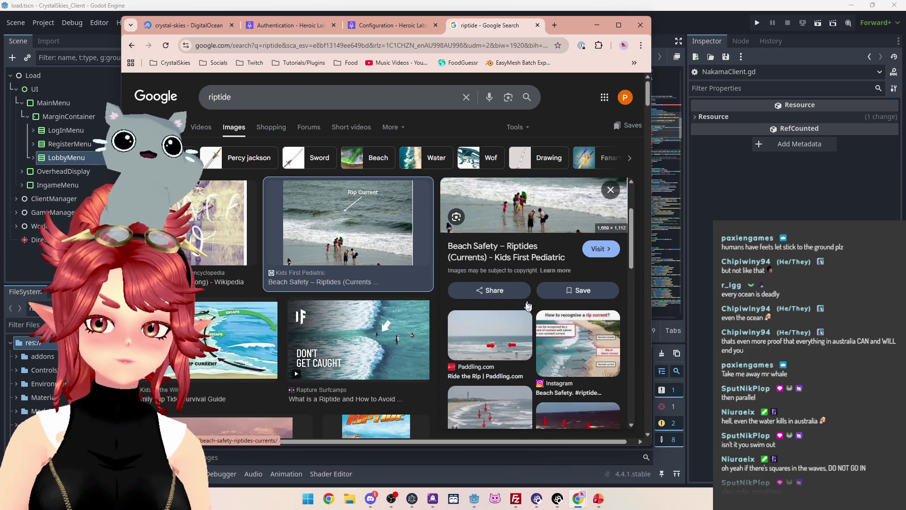
left_click(496, 333)
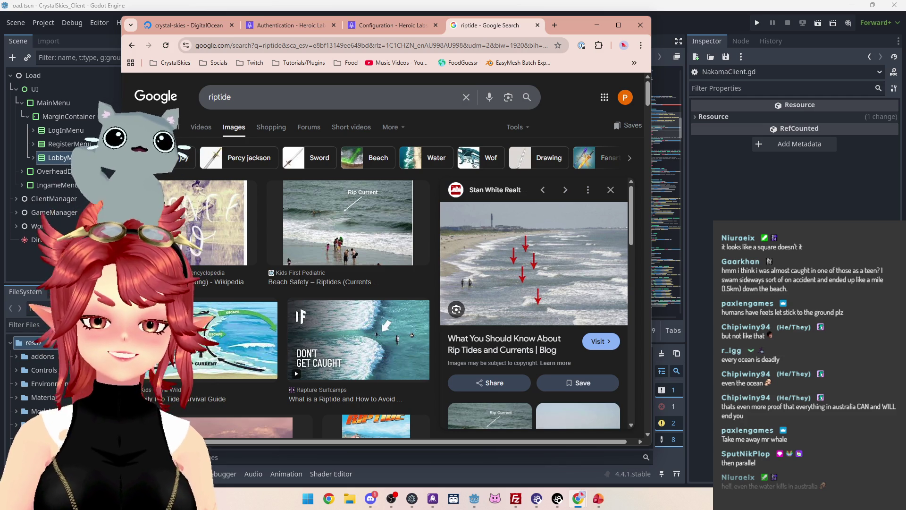
scroll(520, 315, "down", 1)
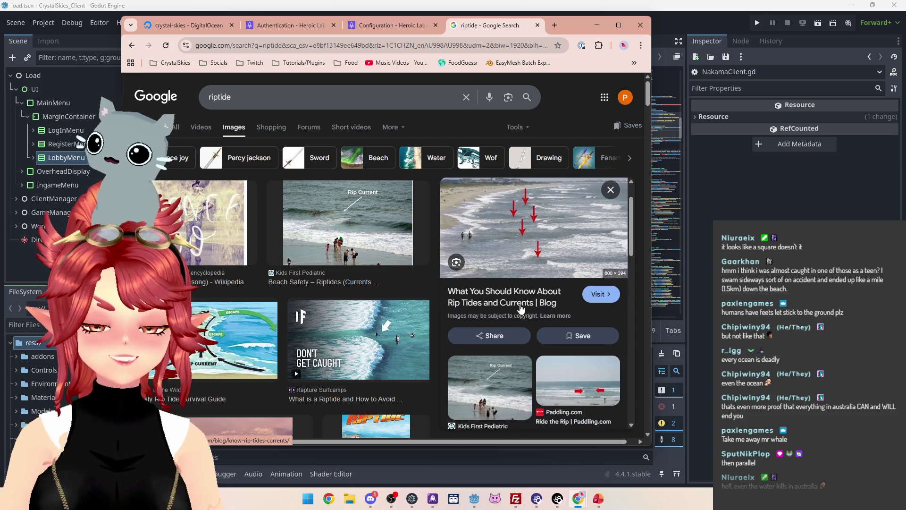
scroll(521, 316, "down", 3)
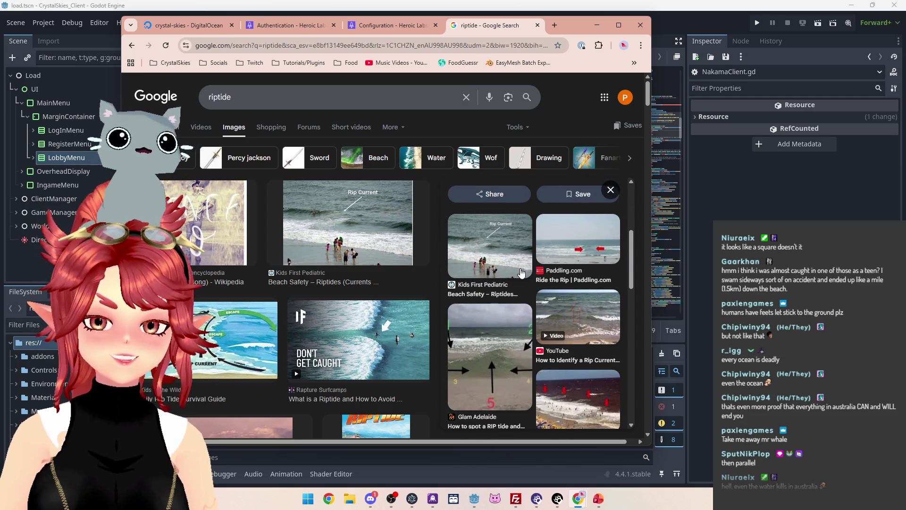
scroll(519, 240, "down", 1)
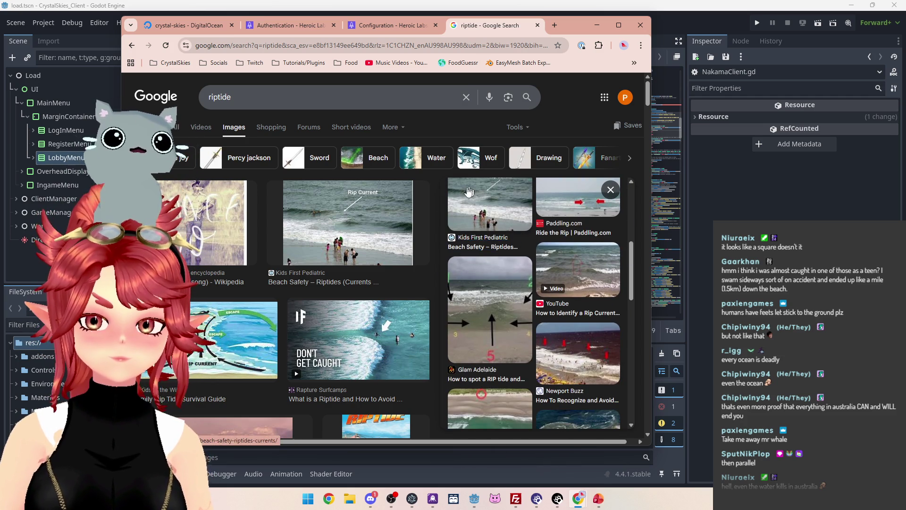
left_click(494, 312)
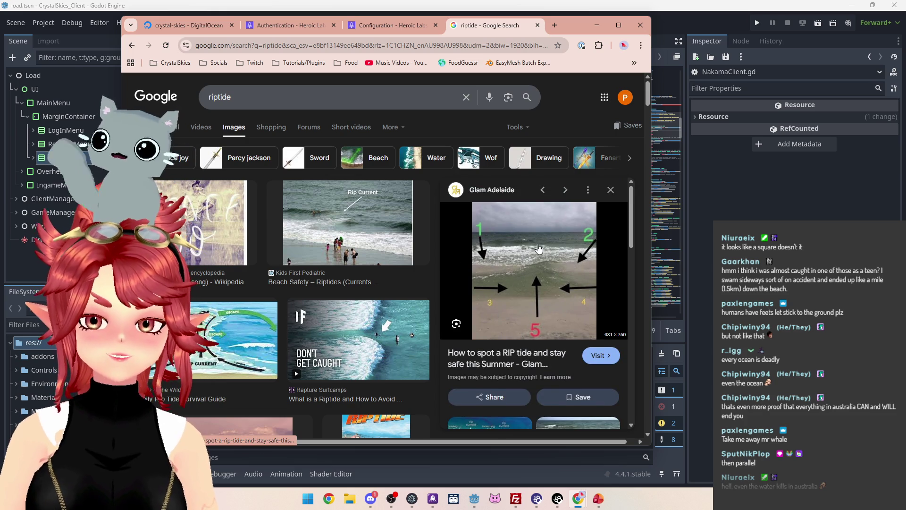
scroll(556, 333, "down", 2)
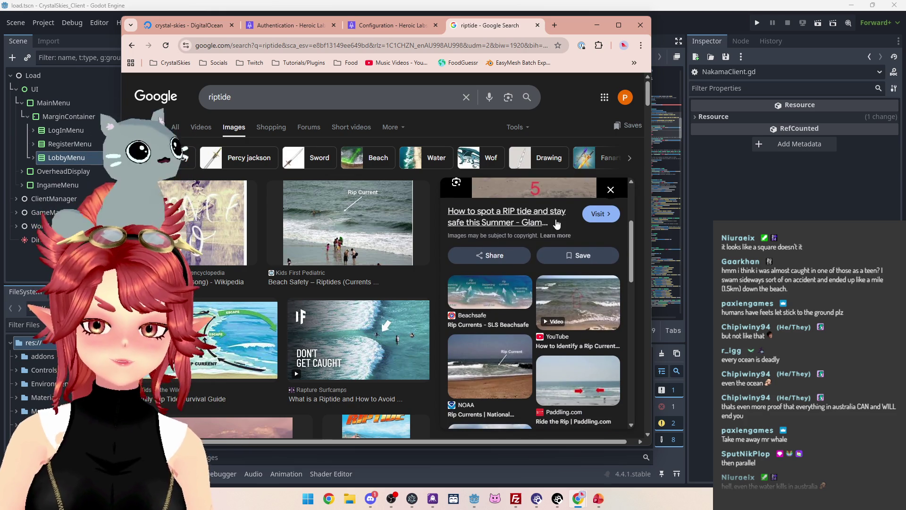
scroll(531, 264, "up", 2)
scroll(531, 265, "down", 6)
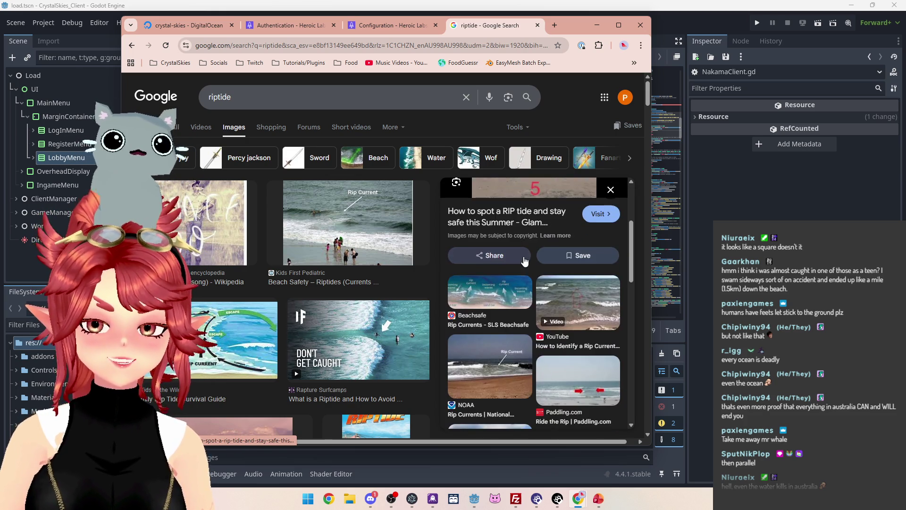
scroll(500, 278, "up", 1)
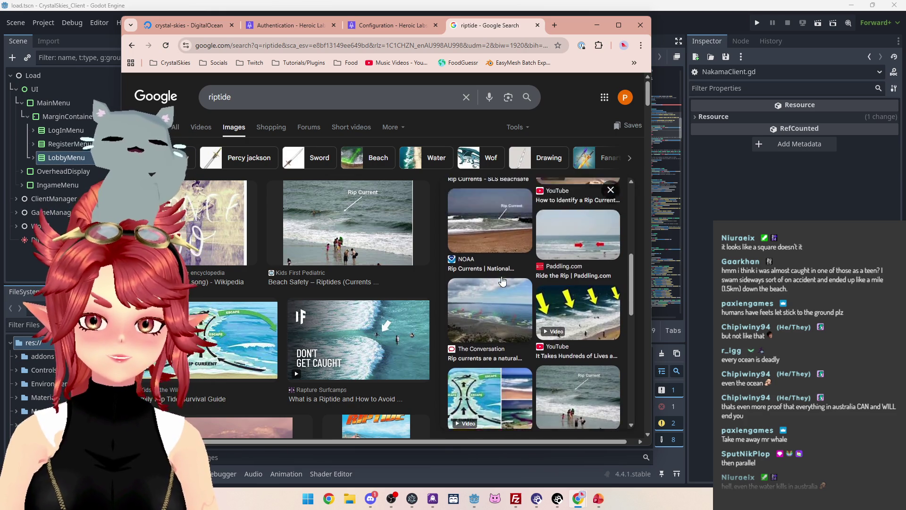
scroll(500, 278, "up", 3)
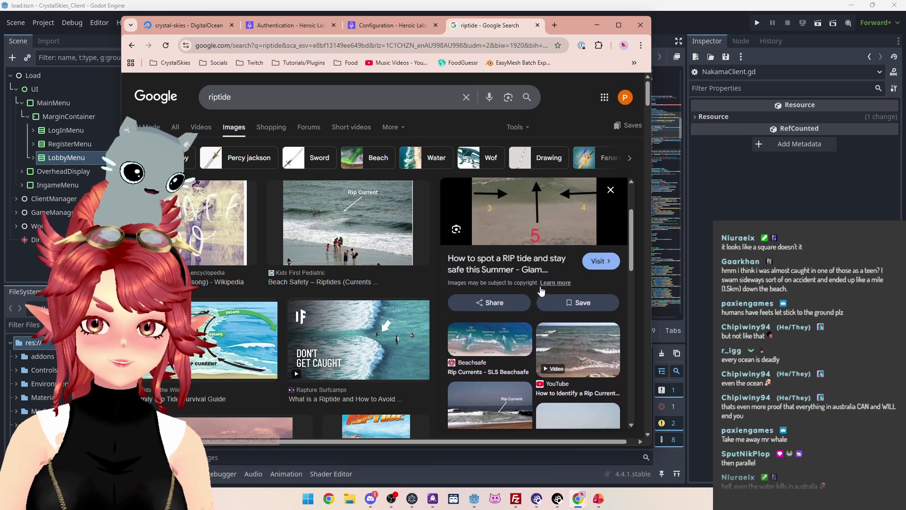
Close the preview panel, view the Ocean Clock riptides image, then close the riptide search tab.
left_click(609, 192)
scroll(609, 198, "down", 3)
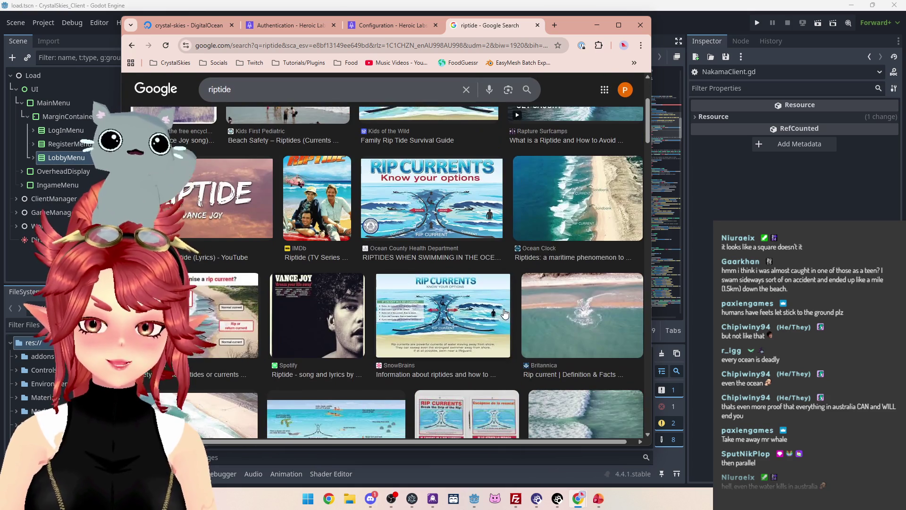
left_click(595, 212)
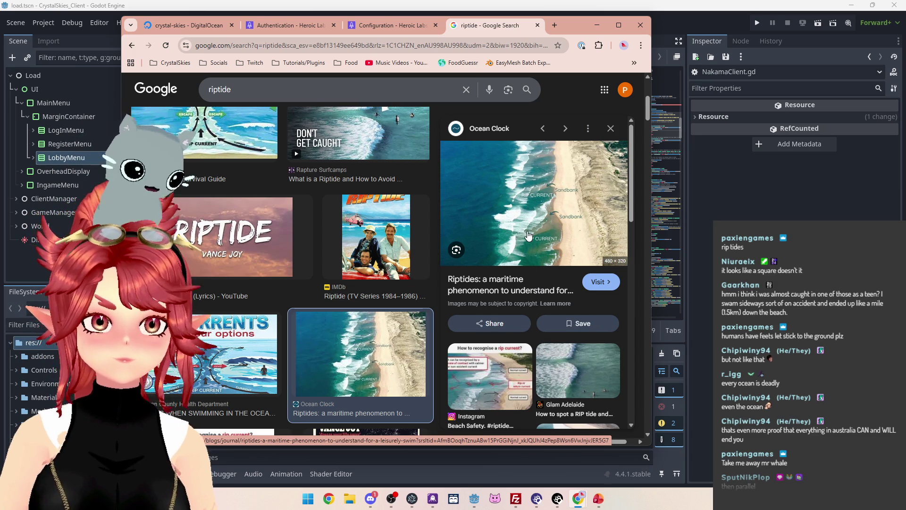
scroll(527, 222, "down", 3)
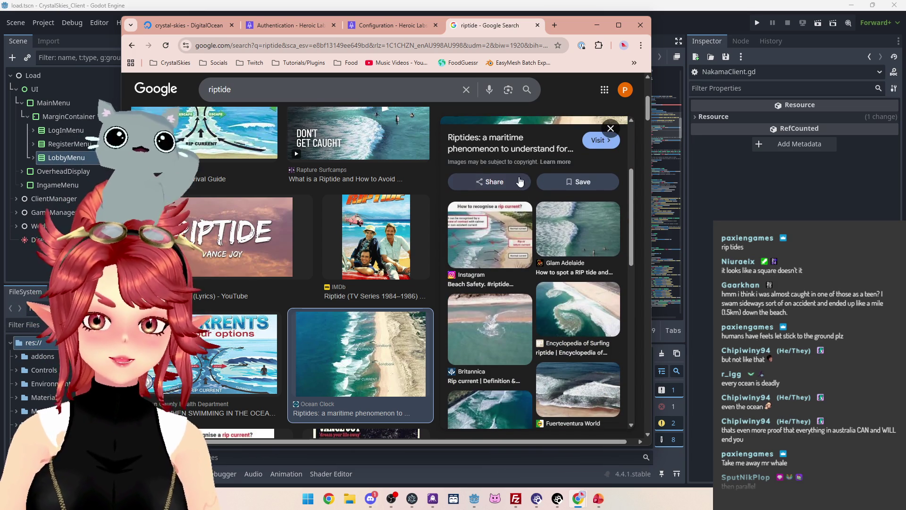
scroll(519, 181, "down", 2)
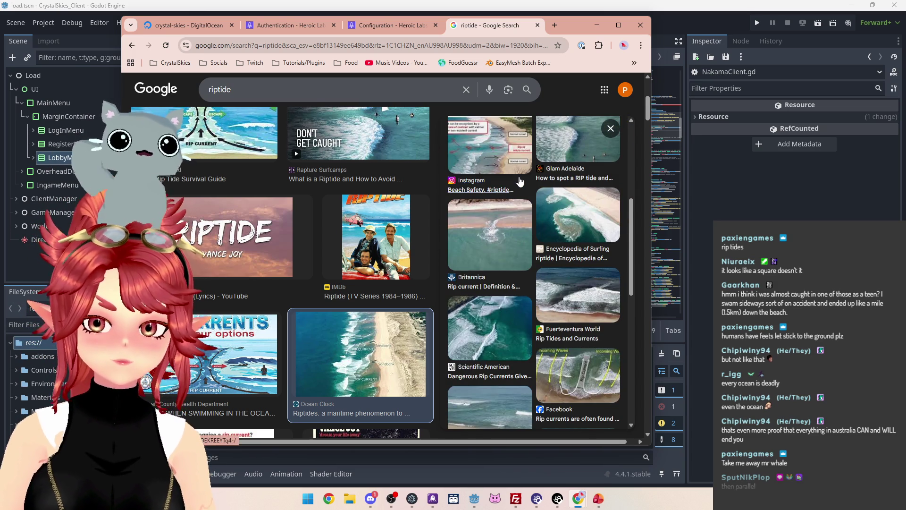
scroll(519, 182, "down", 3)
scroll(518, 184, "up", 8)
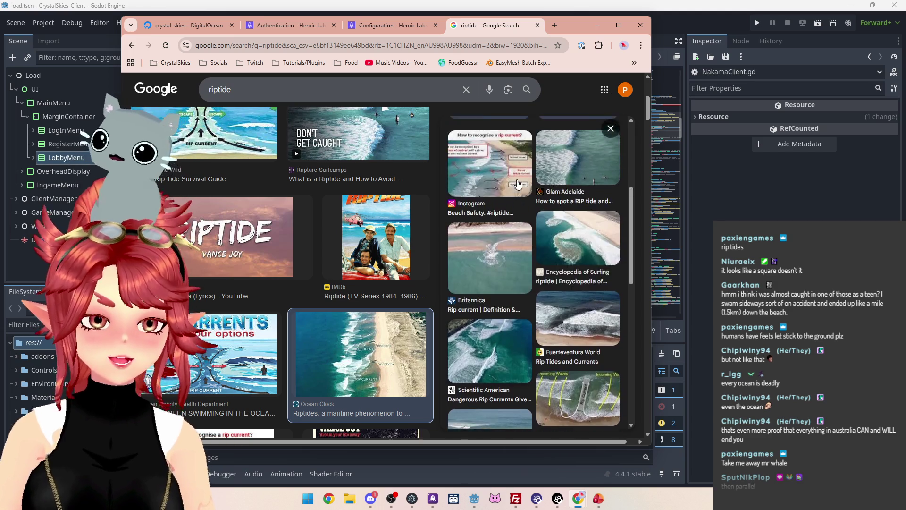
left_click(537, 26)
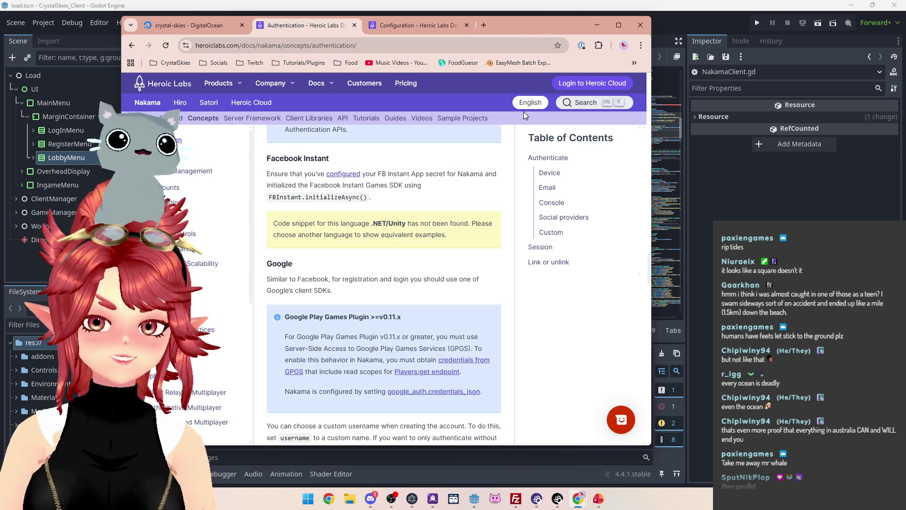
Nudge the Chrome docs window aside and bring the Godot editor back to the front.
left_click_drag(523, 32, 539, 38)
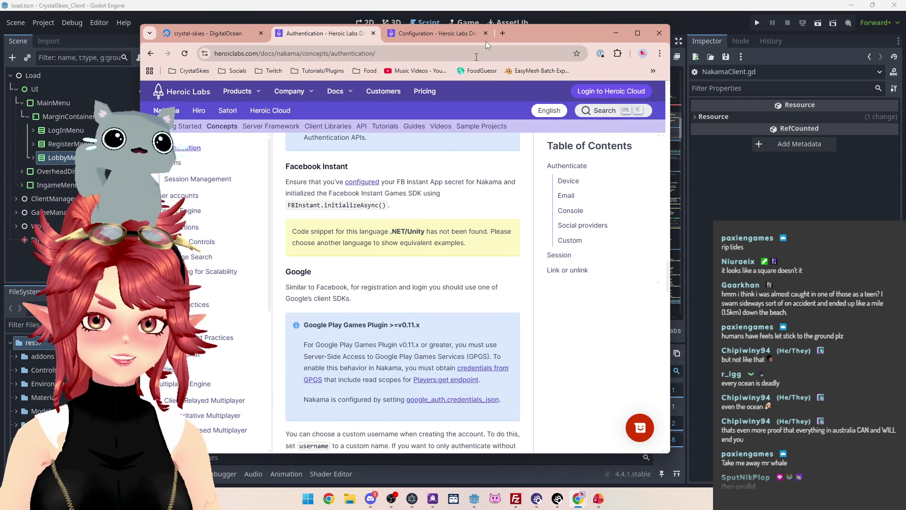
left_click(558, 18)
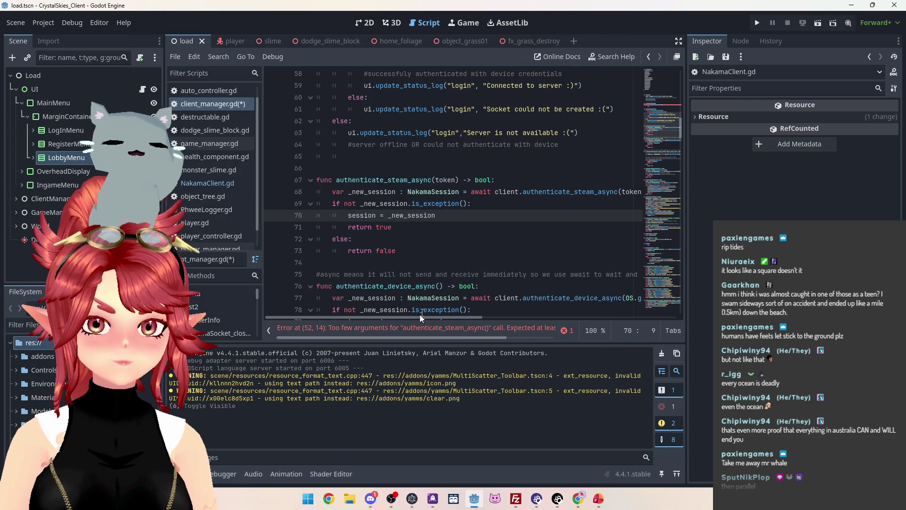
Pass token to the authenticate_steam_async call on line 52, then open its definition in NakamaClient.gd.
left_click(443, 331)
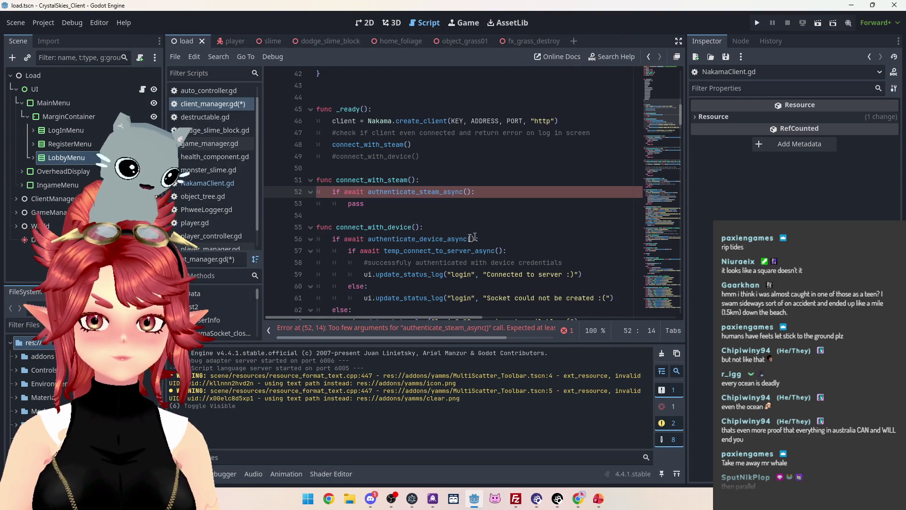
scroll(462, 244, "down", 1)
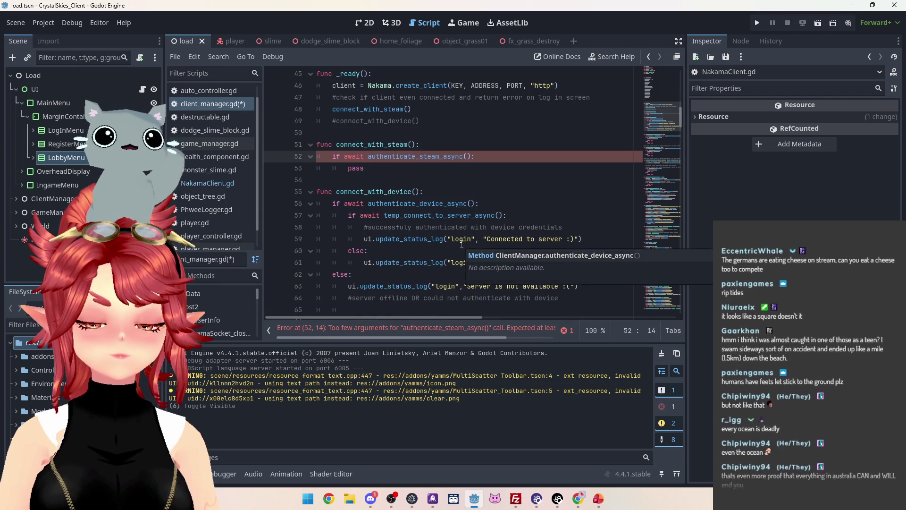
scroll(417, 199, "up", 1)
scroll(418, 198, "down", 3)
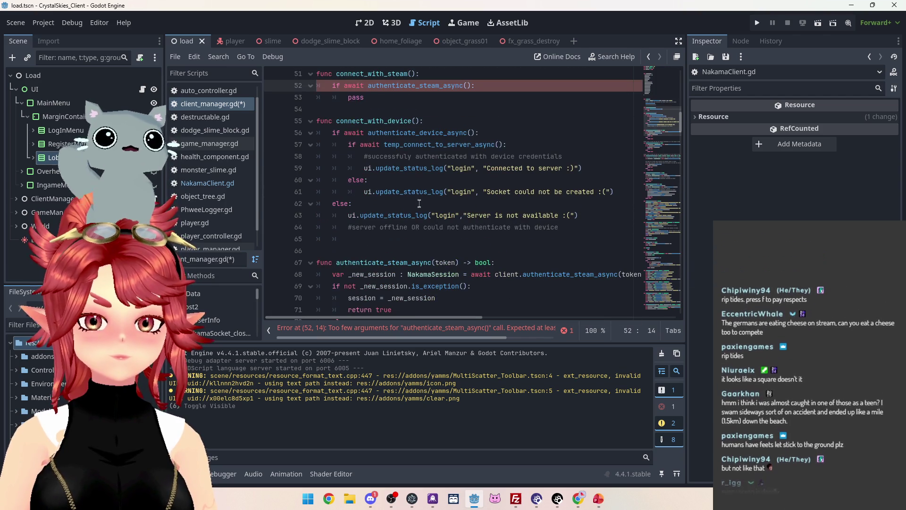
scroll(436, 157, "up", 1)
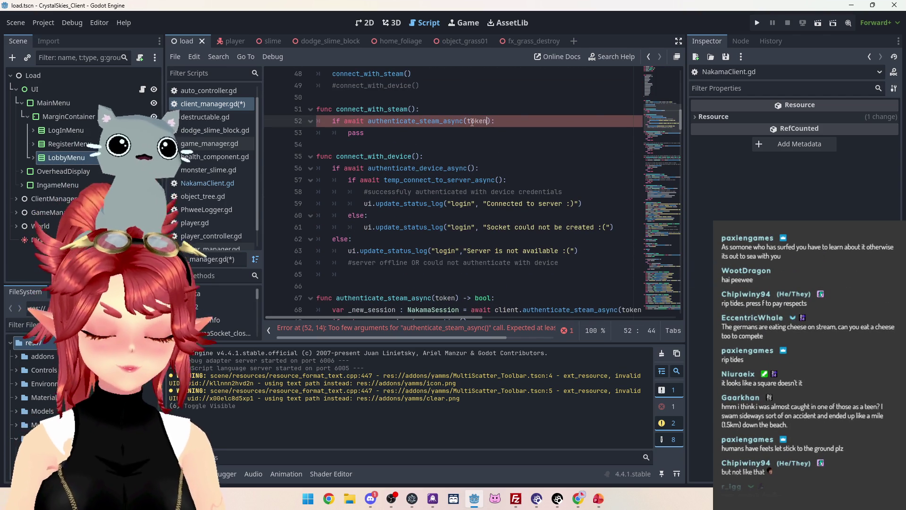
type("n")
left_click(438, 149)
left_click(476, 122)
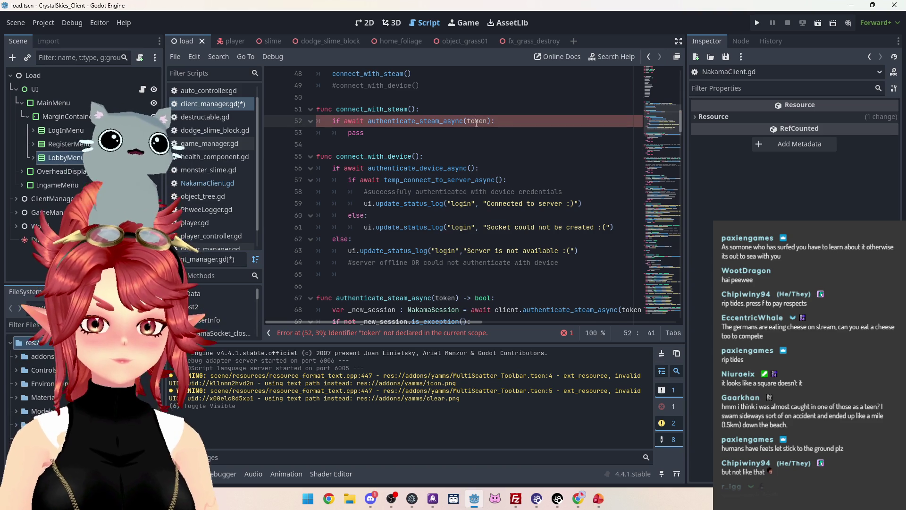
scroll(469, 268, "down", 1)
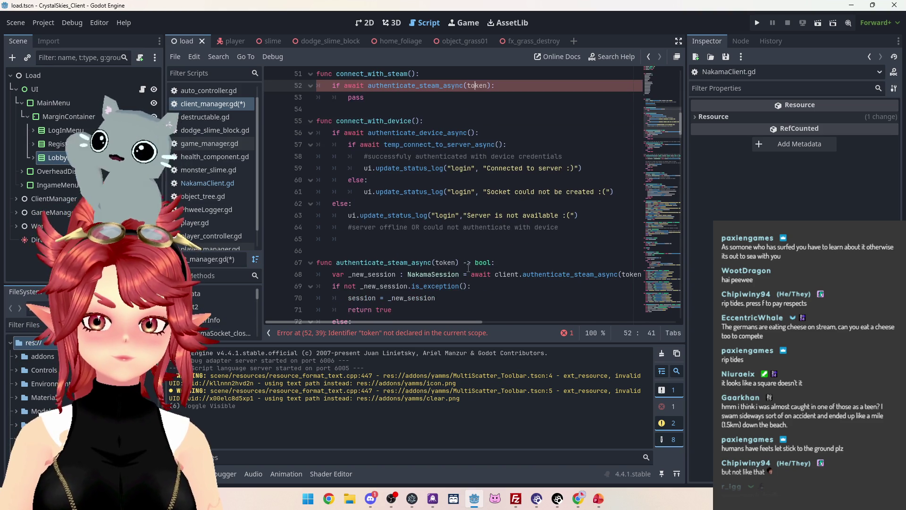
key("ctrl")
left_click(557, 275, "ctrl")
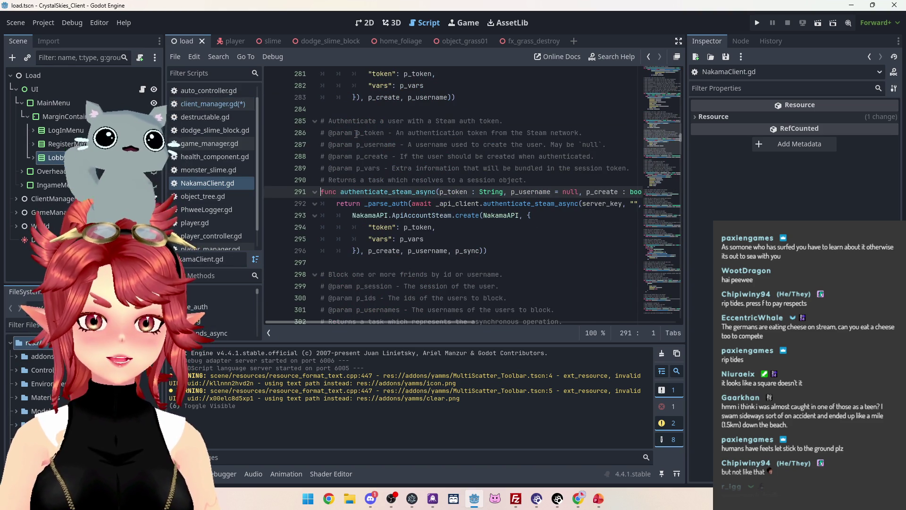
Select the p_token description 'An authentication token from the Steam network.' on line 286.
left_click(385, 133)
left_click_drag(408, 132, 513, 133)
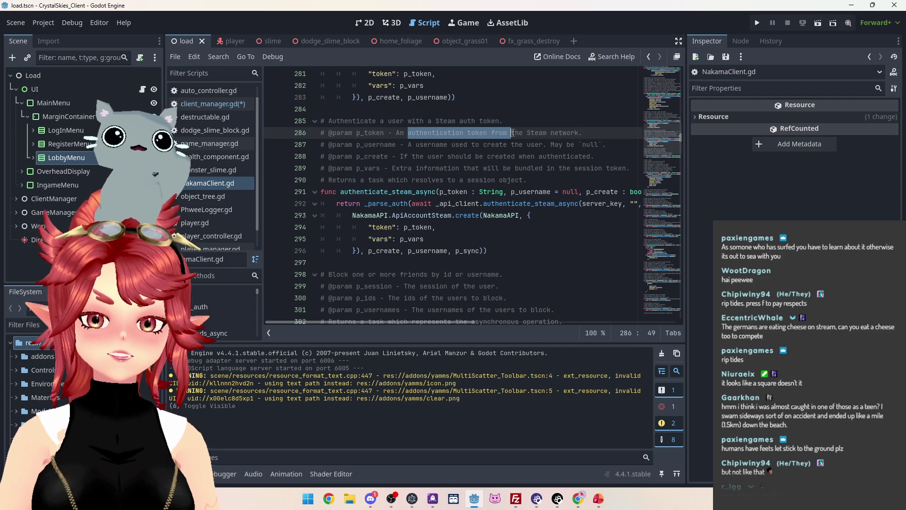
left_click_drag(580, 133, 396, 133)
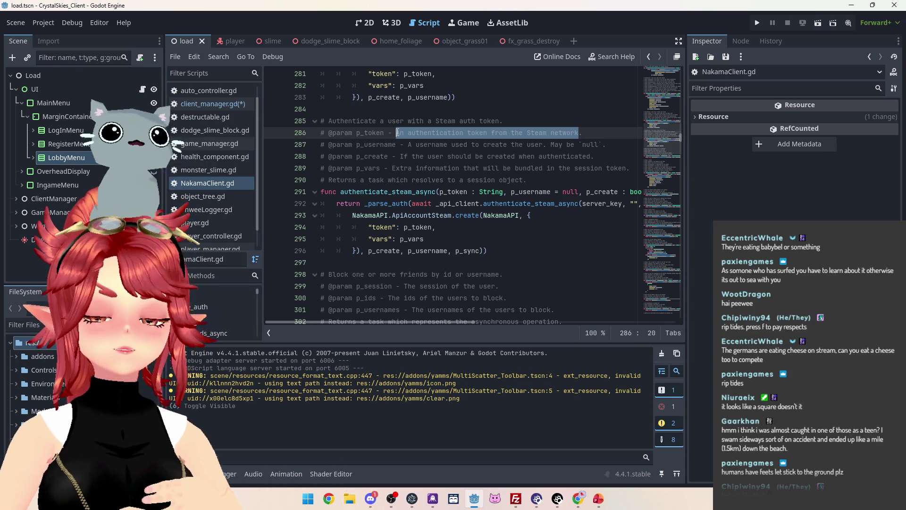
mouse_move(576, 501)
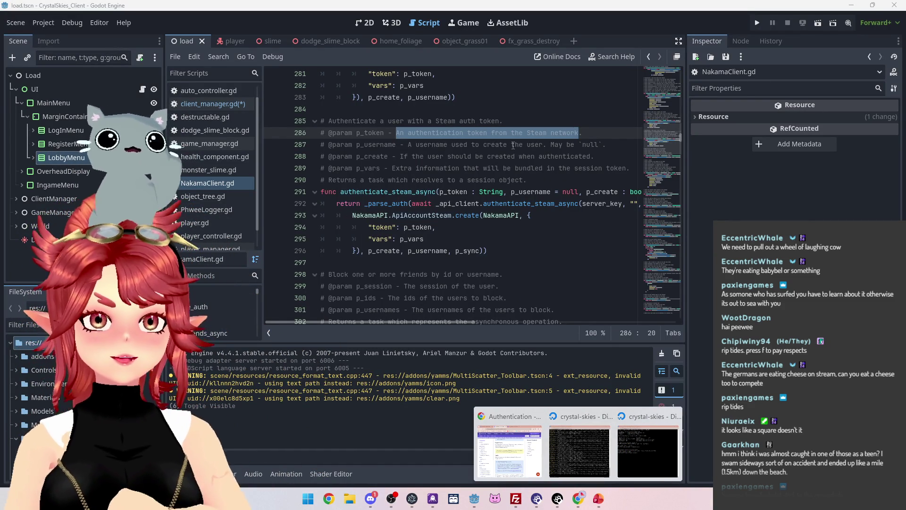
Google 'automatically get steam auth token' in a new browser tab.
left_click(511, 417)
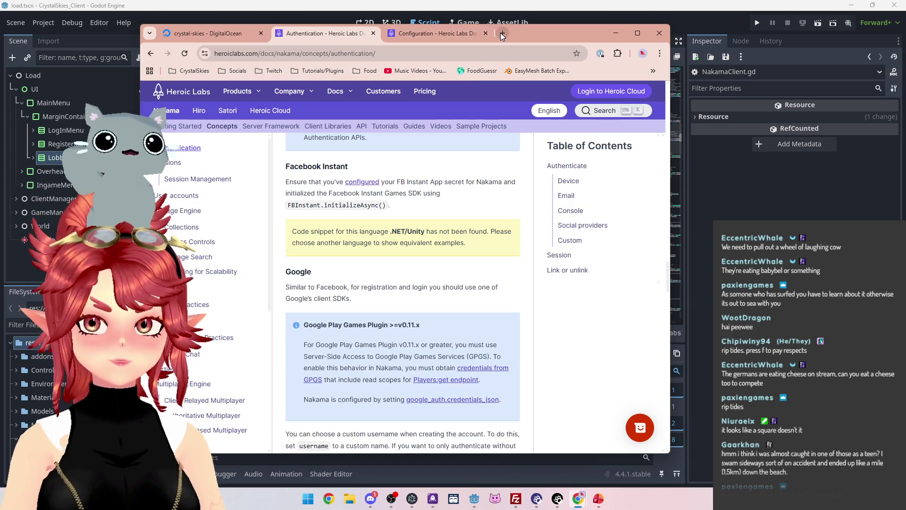
left_click(500, 33)
type("automatically get steam")
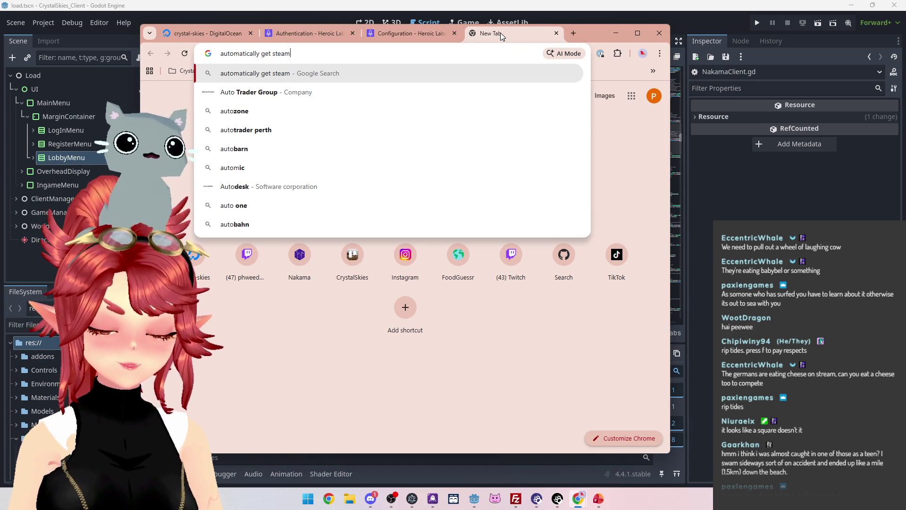
mouse_move(600, 42)
left_mouse_down()
mouse_move(610, 251)
mouse_move(591, 163)
mouse_move(642, 105)
left_mouse_up()
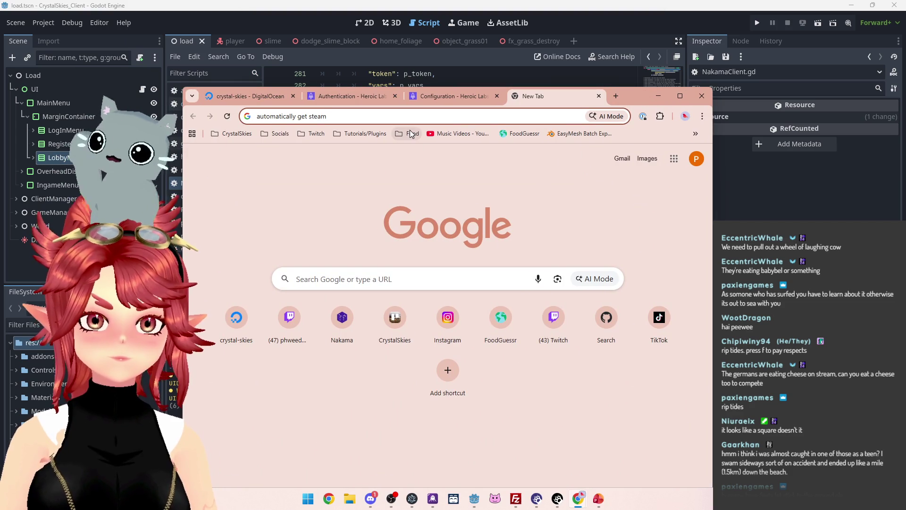
type("auth token")
key("Return")
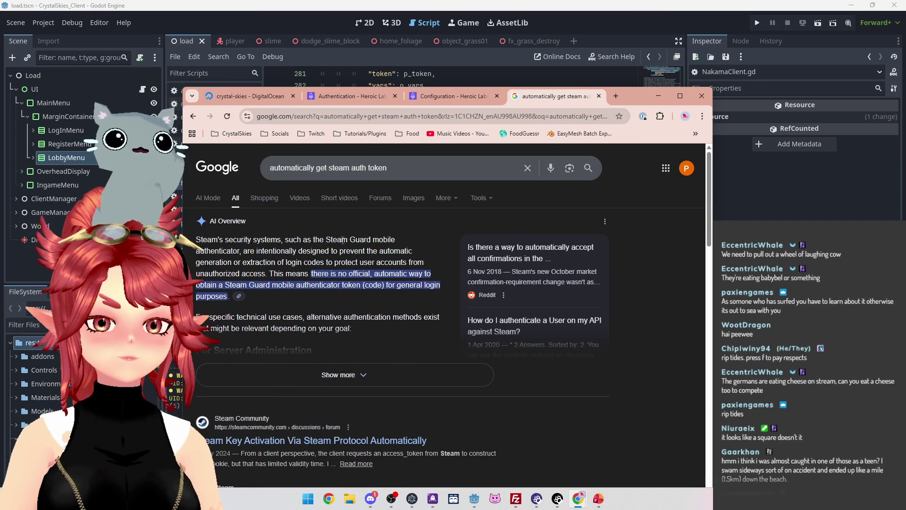
Expand the AI Overview to show its full answer about Steam client integration.
scroll(352, 265, "down", 4)
scroll(363, 286, "up", 4)
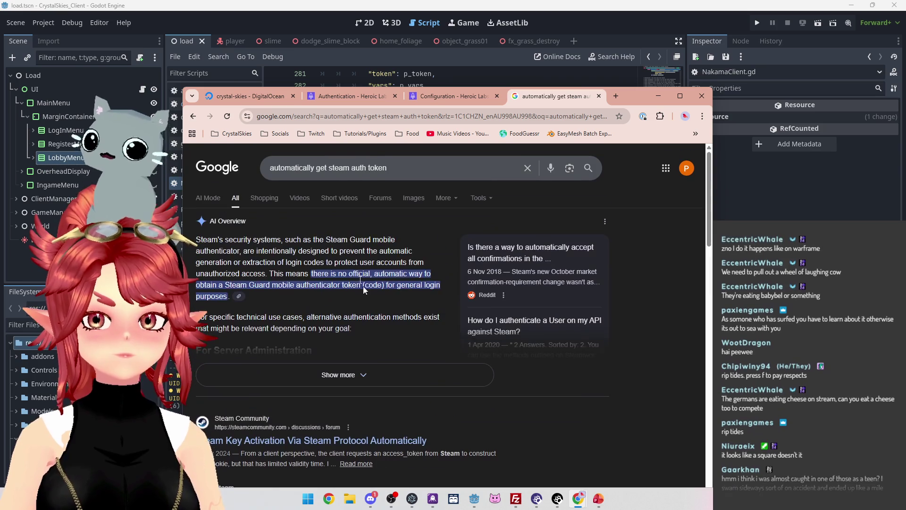
left_click(379, 373)
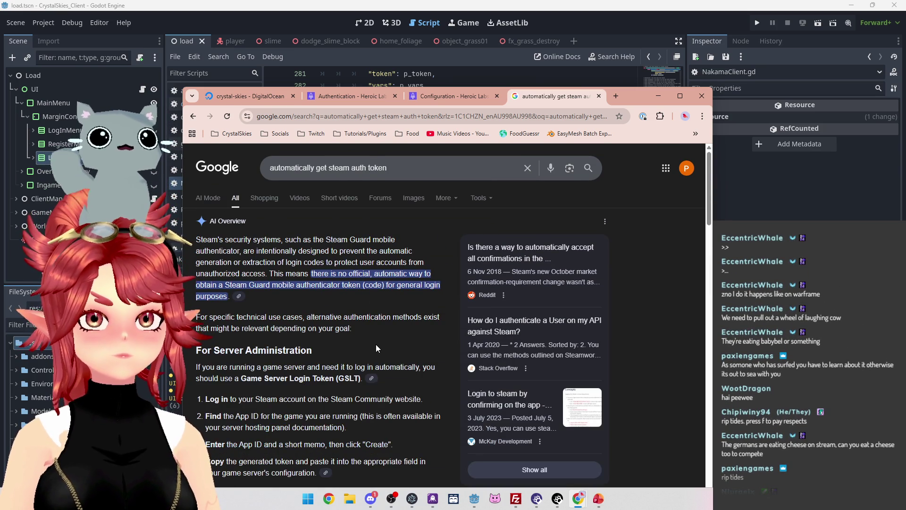
scroll(361, 321, "down", 3)
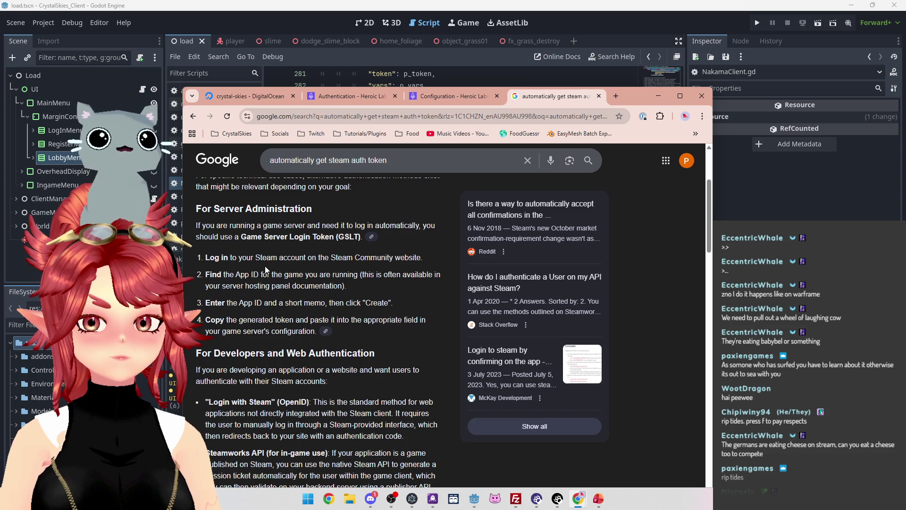
scroll(263, 320, "down", 3)
mouse_move(329, 260)
left_mouse_down()
mouse_move(265, 262)
mouse_move(396, 262)
left_mouse_up()
left_click_drag(265, 272, 398, 272)
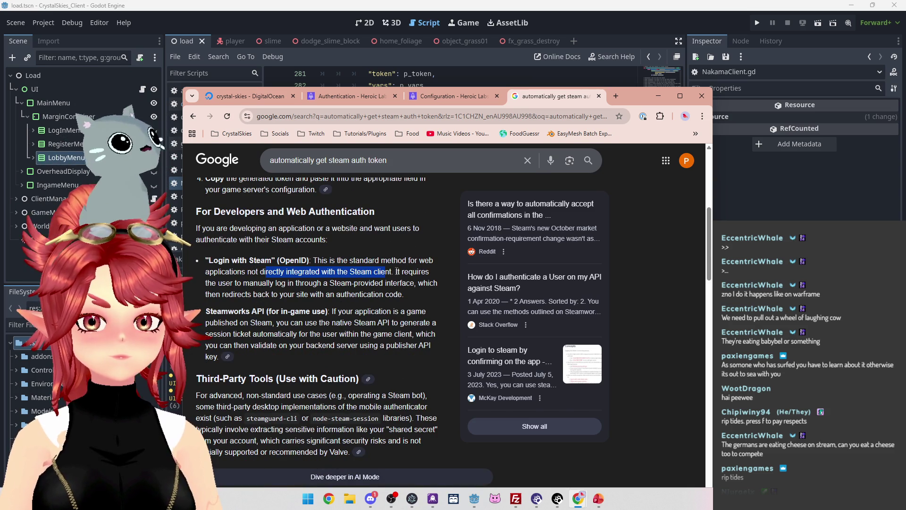
left_click(397, 272)
Highlight the overview's Steam login and Steamworks API lines, then copy 'Steamworks API'.
left_click_drag(636, 98, 669, 62)
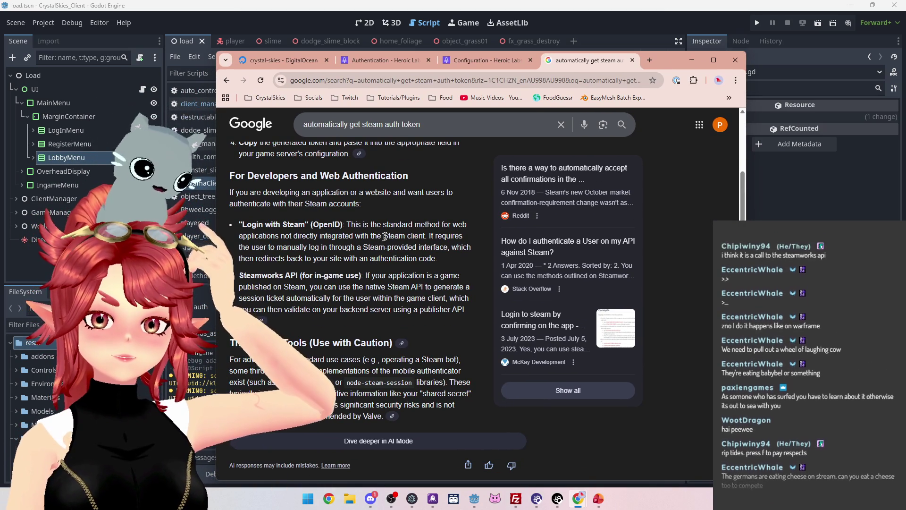
left_click_drag(425, 236, 304, 236)
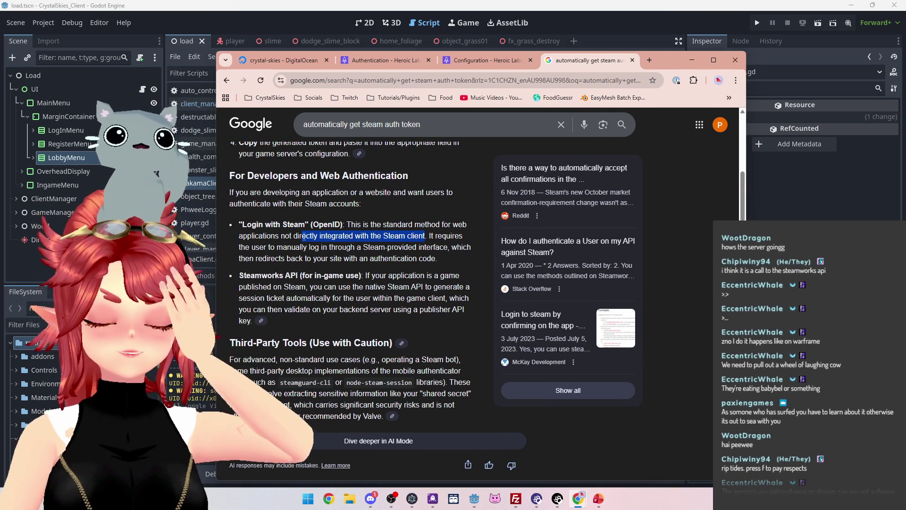
left_click_drag(457, 247, 320, 247)
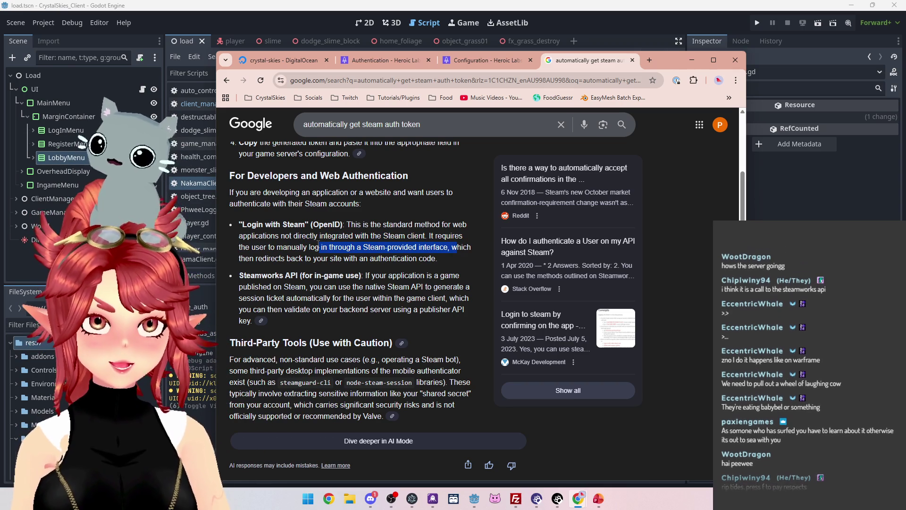
left_click_drag(251, 275, 301, 275)
mouse_move(365, 275)
left_mouse_down()
mouse_move(440, 280)
mouse_move(328, 288)
mouse_move(437, 295)
mouse_move(319, 289)
mouse_move(363, 300)
mouse_move(281, 299)
mouse_move(442, 298)
mouse_move(315, 309)
mouse_move(427, 308)
left_mouse_up()
scroll(369, 275, "down", 1)
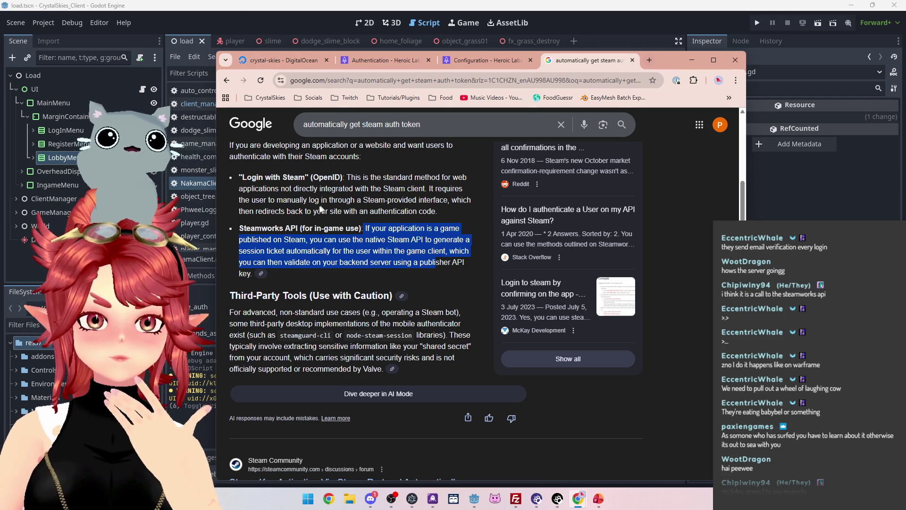
left_click_drag(240, 229, 300, 231)
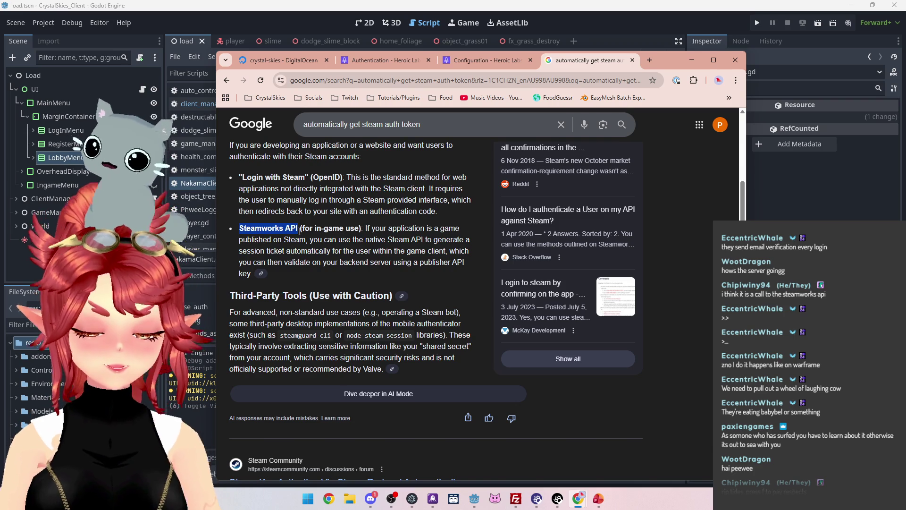
key("ctrl+c")
Search Google for 'steamworks api' in a new tab.
left_click(651, 59)
key("ctrl+v")
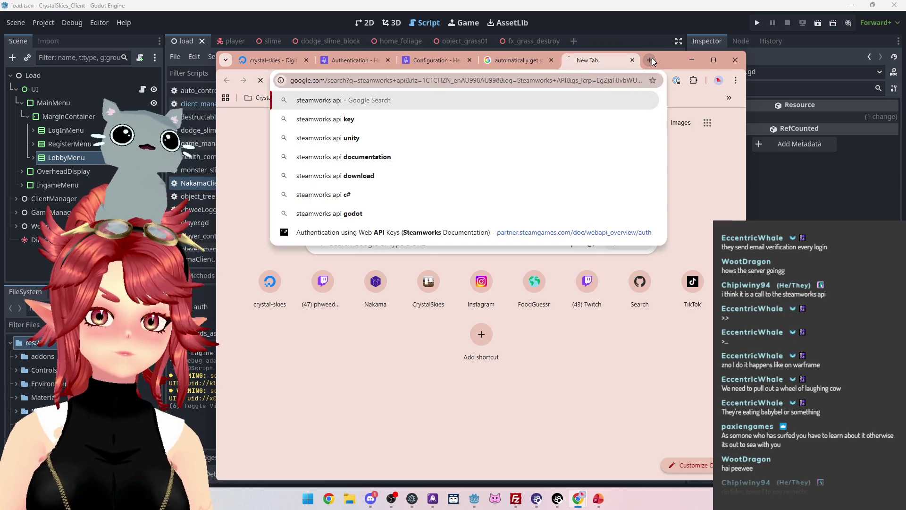
key("Return")
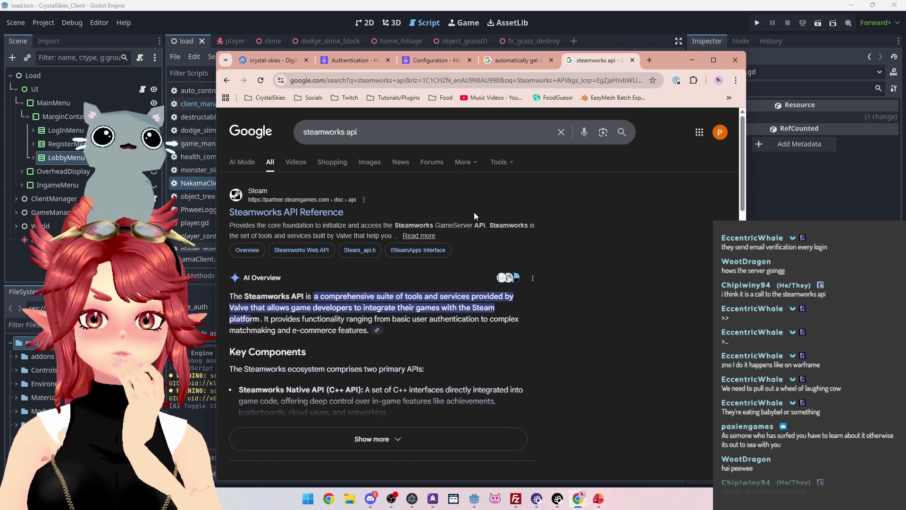
Open the Steamworks API Reference result in its own tab and view it.
scroll(427, 271, "down", 1)
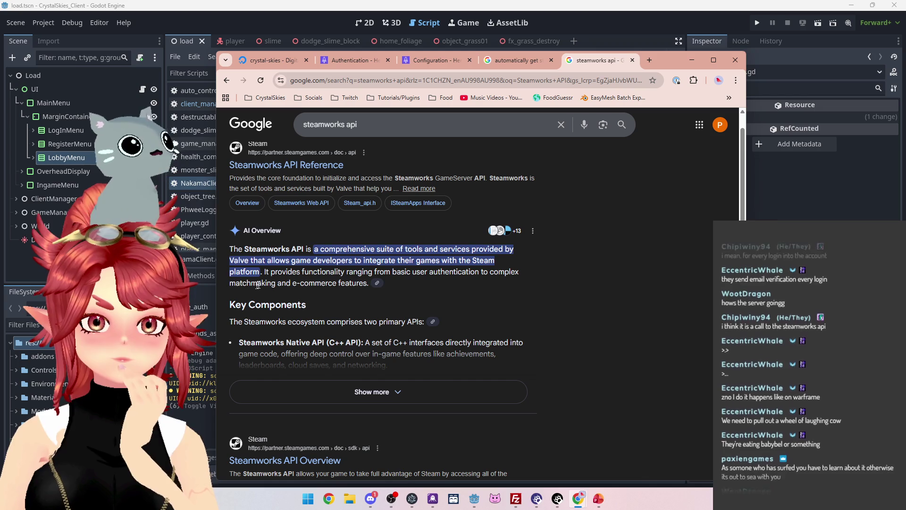
left_click_drag(302, 272, 431, 272)
scroll(432, 268, "down", 3)
left_click(368, 272)
scroll(373, 277, "up", 4)
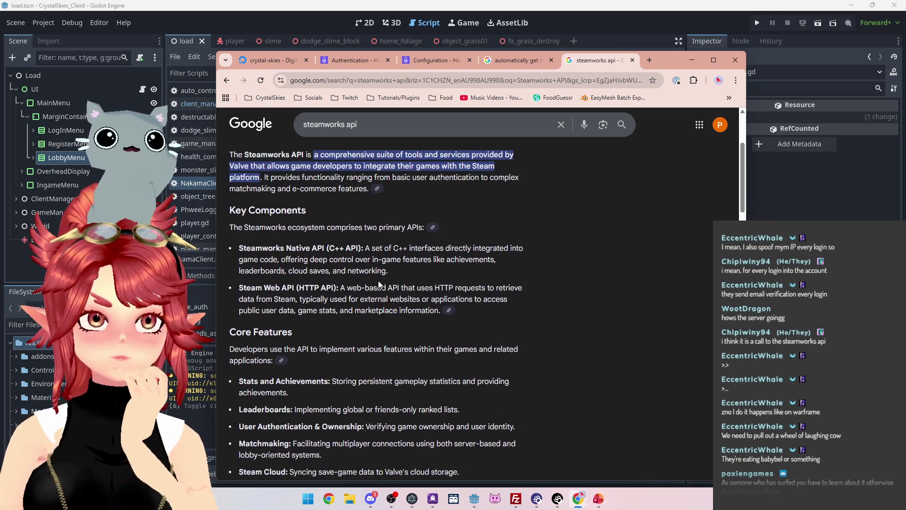
middle_click(301, 212)
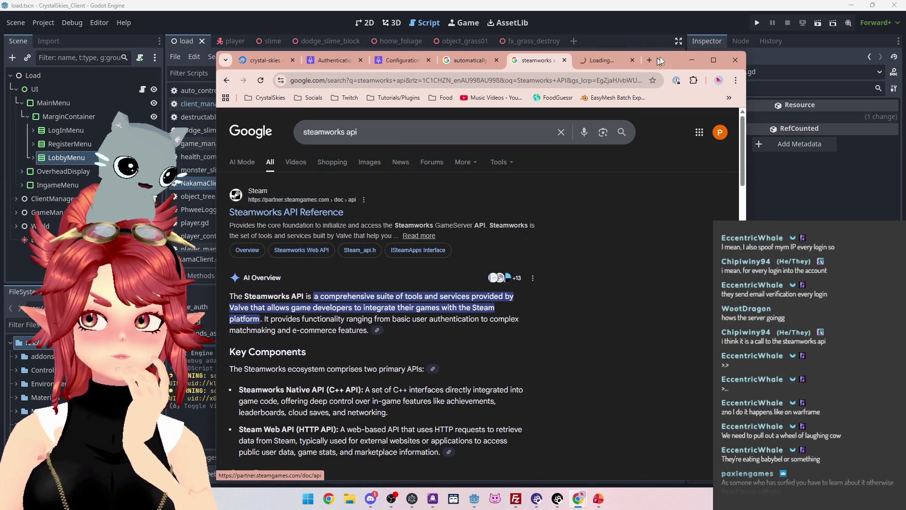
left_click(605, 60)
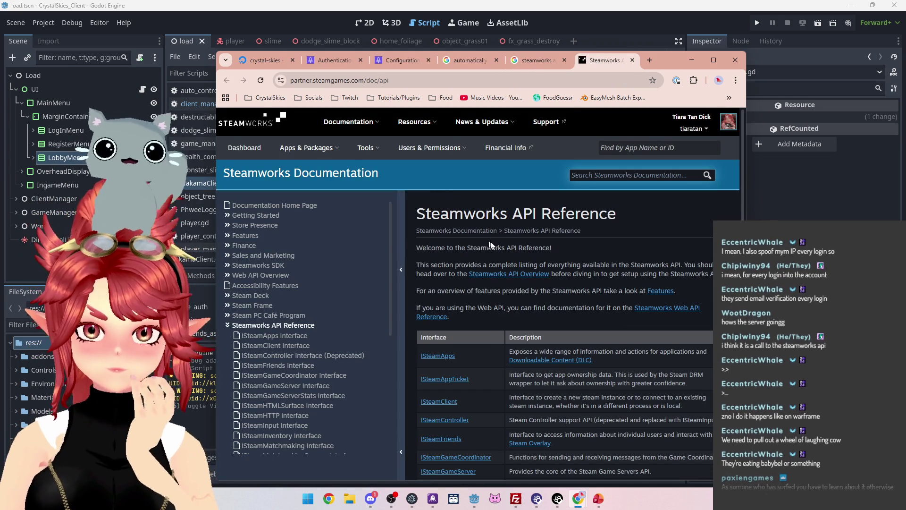
Maximize the browser and scroll through the Steamworks API Reference introduction.
left_click(714, 60)
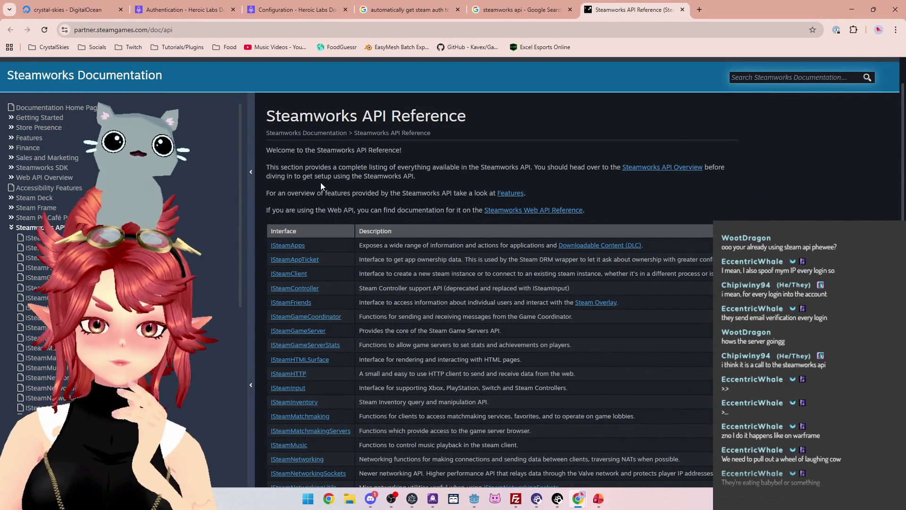
scroll(320, 182, "down", 6)
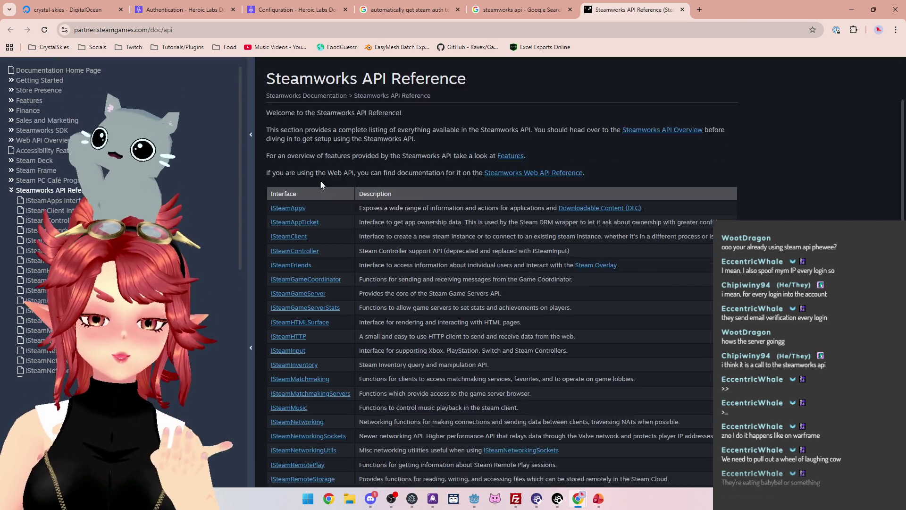
scroll(449, 215, "up", 4)
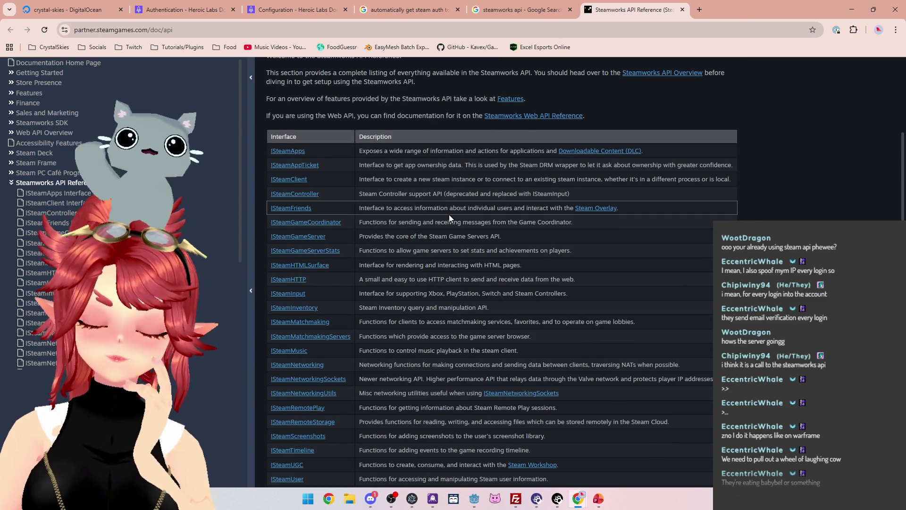
scroll(449, 214, "up", 2)
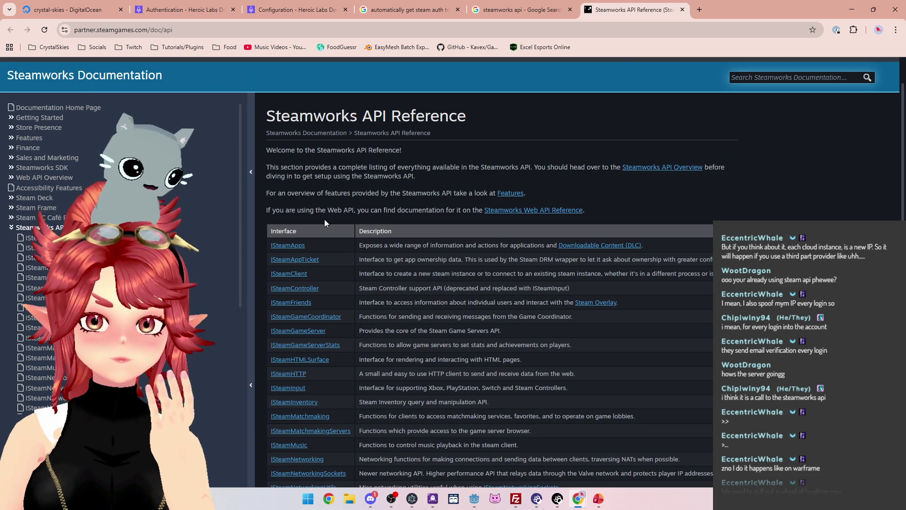
Highlight the intro's Web API sentences and open the Steamworks Web API Reference in a new tab.
left_click_drag(304, 167, 551, 165)
left_click_drag(289, 193, 467, 195)
left_click_drag(306, 210, 379, 212)
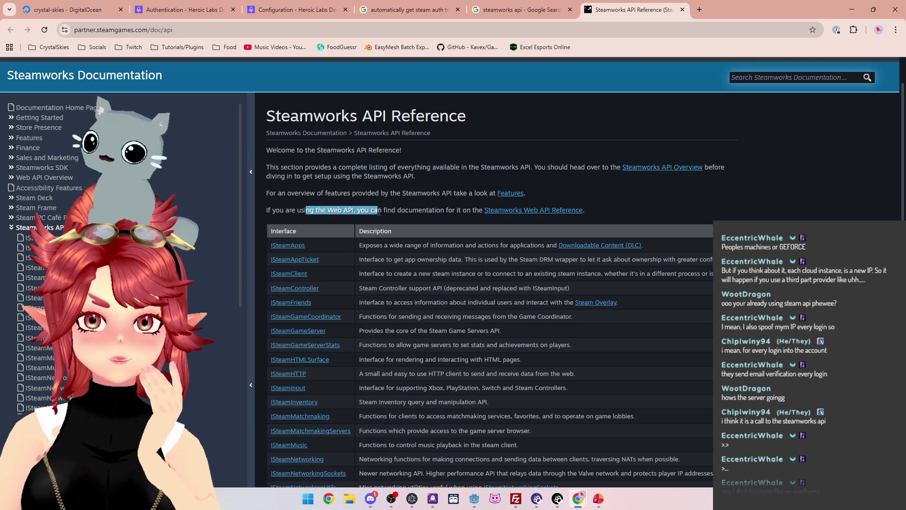
left_click(379, 212)
left_click_drag(298, 211, 470, 207)
middle_click(513, 210)
left_click(737, 11)
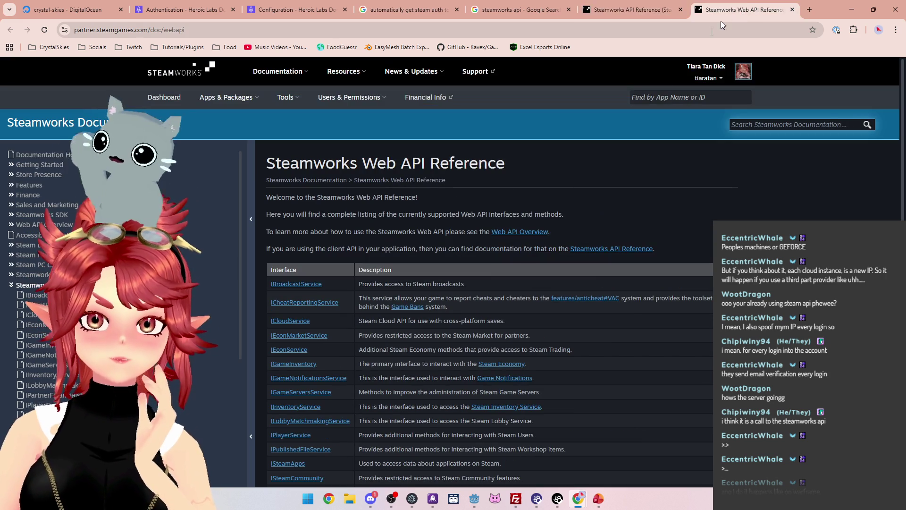
scroll(355, 191, "down", 1)
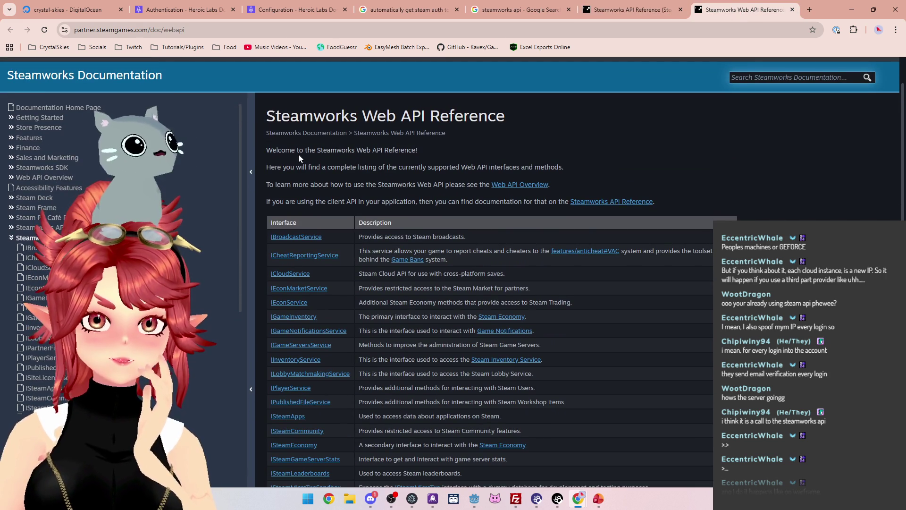
left_click_drag(290, 169, 480, 163)
left_click_drag(296, 184, 402, 202)
scroll(403, 203, "down", 2)
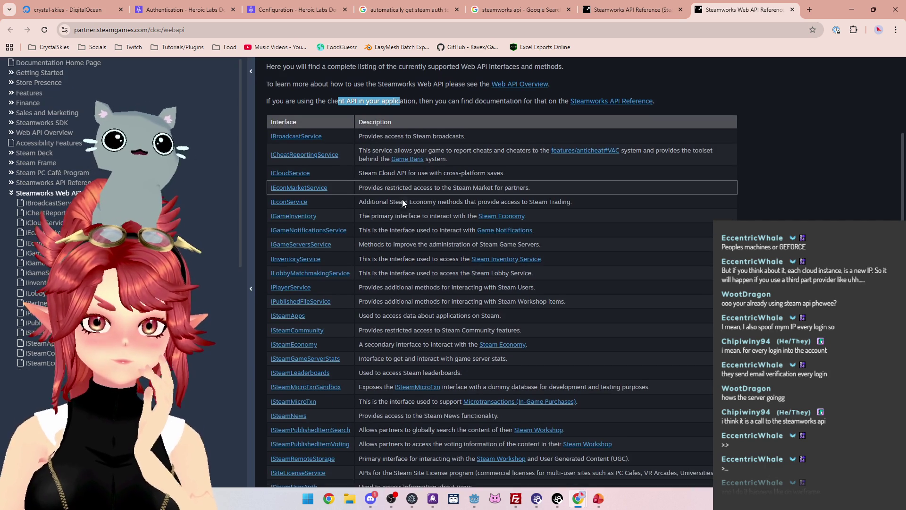
scroll(403, 201, "down", 1)
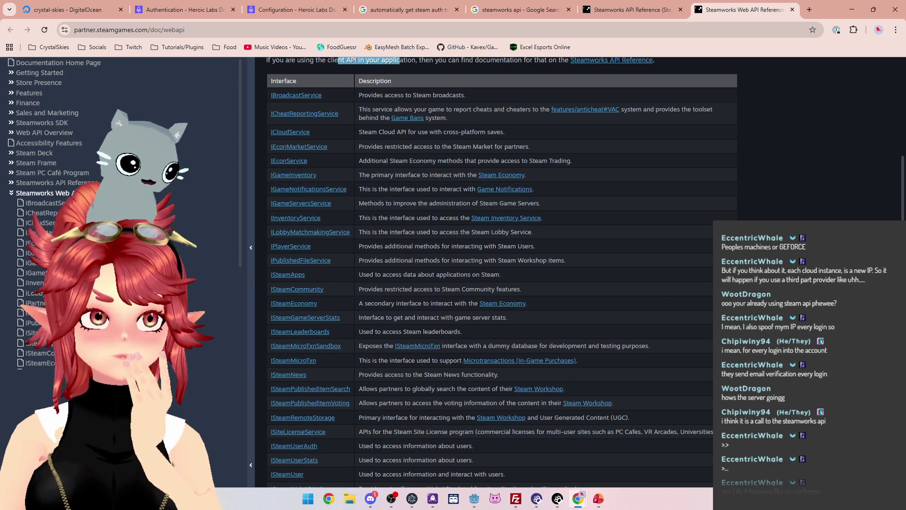
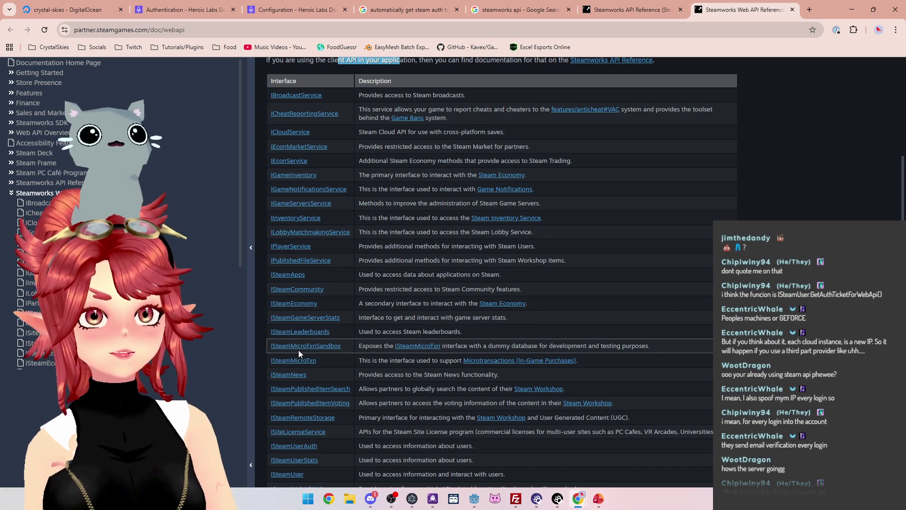
Open the ISteamUserAuth page from the Web API Reference interface list in a background tab.
scroll(311, 335, "down", 1)
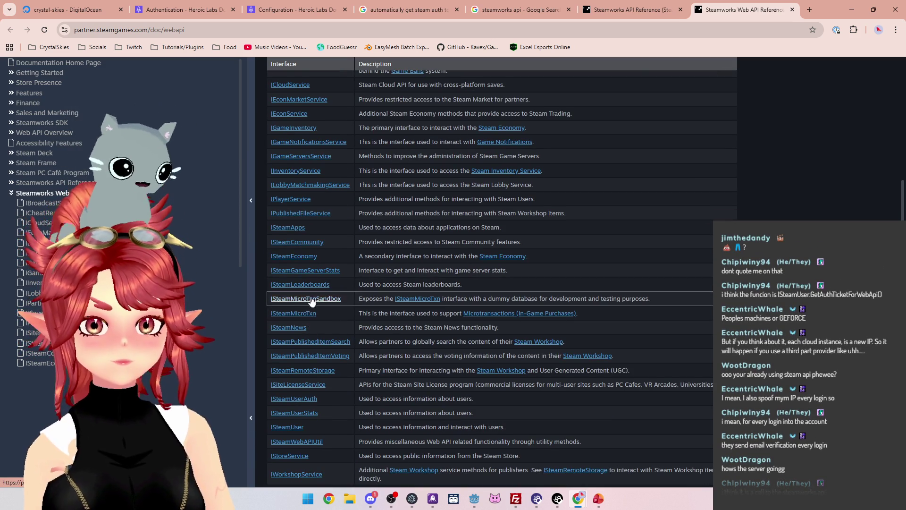
scroll(308, 347, "down", 1)
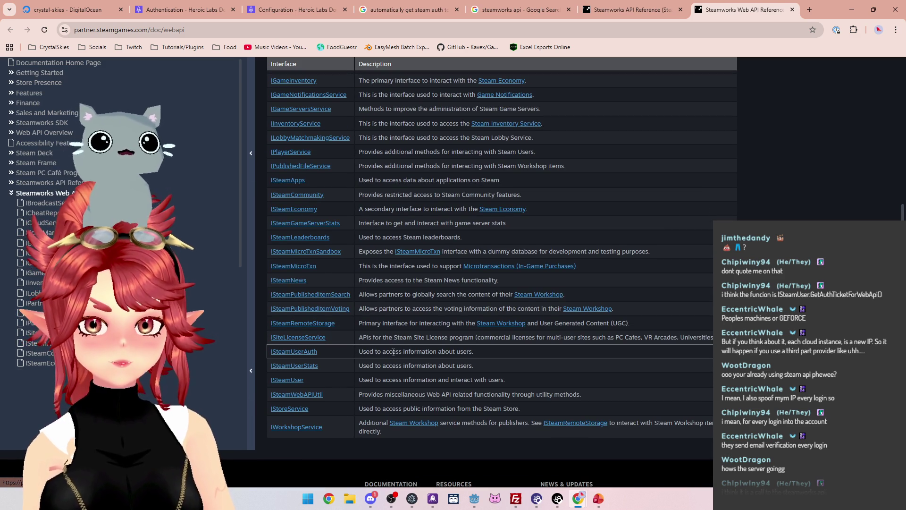
left_click_drag(393, 352, 465, 357)
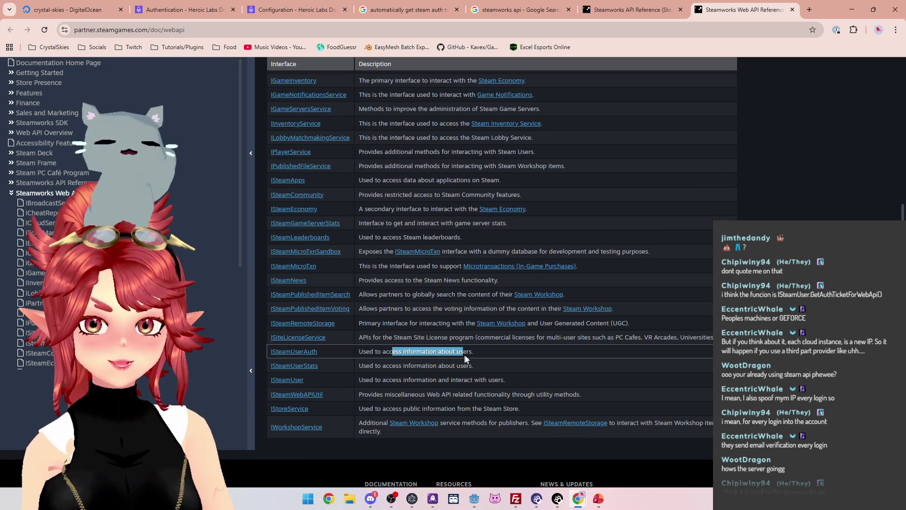
middle_click(295, 357)
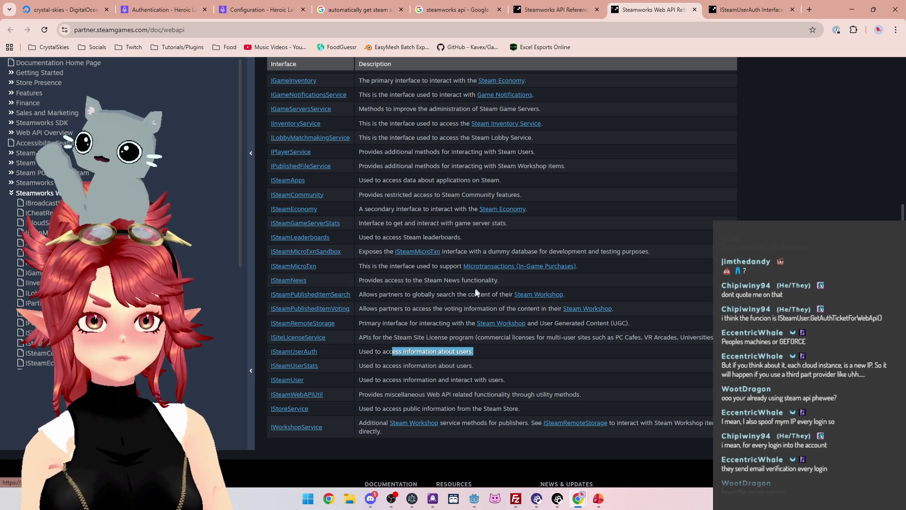
scroll(495, 213, "up", 4)
Switch to the ISteamUserAuth page and read AuthenticateUserTicket's SteamID return and publisher-key note.
left_click(725, 11)
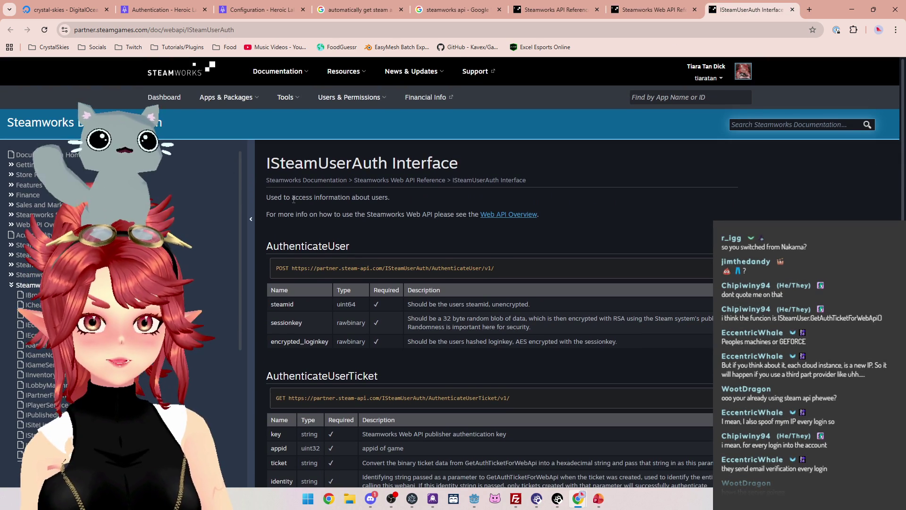
left_click_drag(274, 214, 448, 214)
scroll(319, 248, "down", 1)
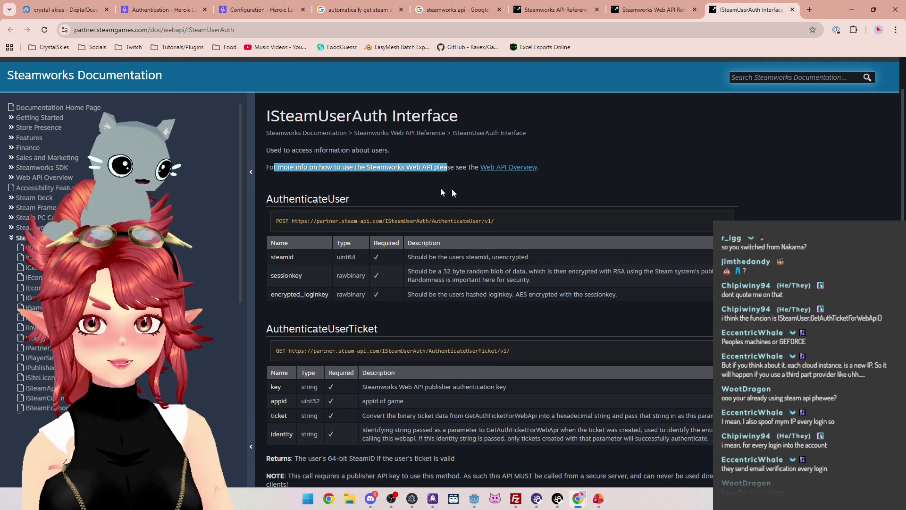
scroll(498, 197, "down", 2)
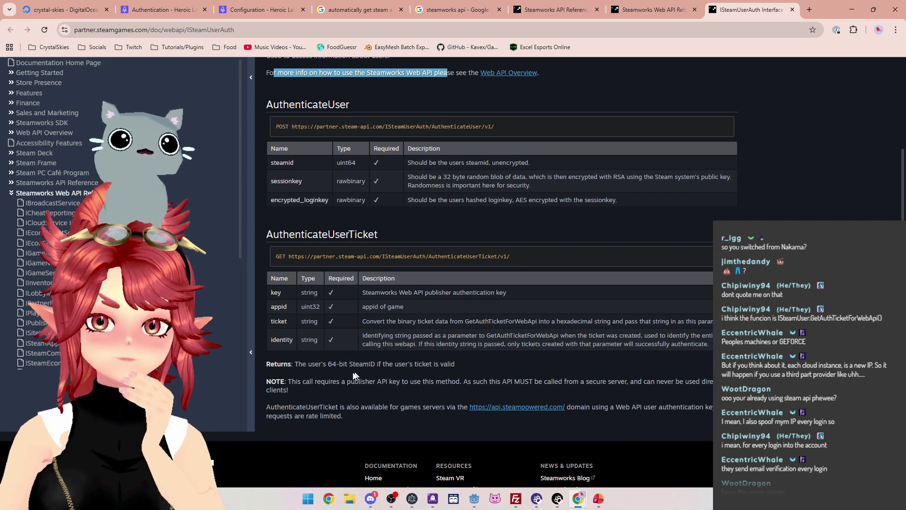
left_click_drag(315, 365, 337, 365)
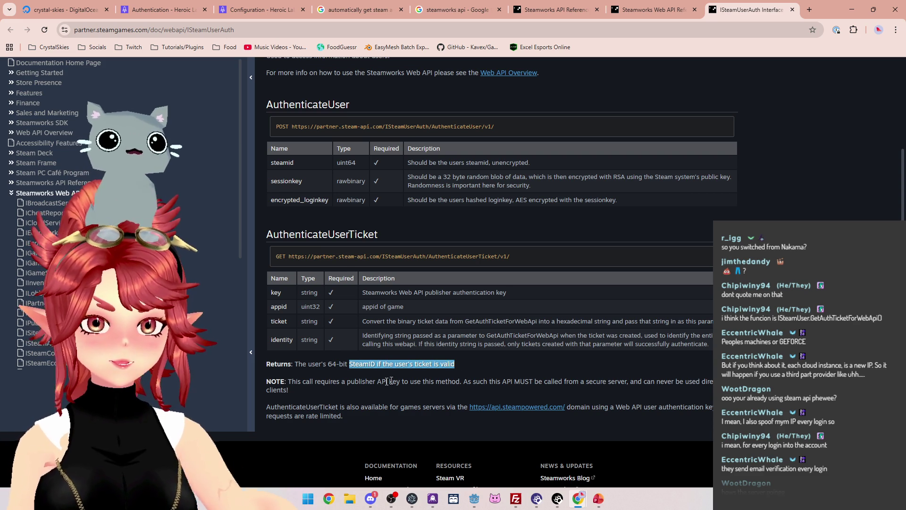
left_click_drag(303, 382, 336, 383)
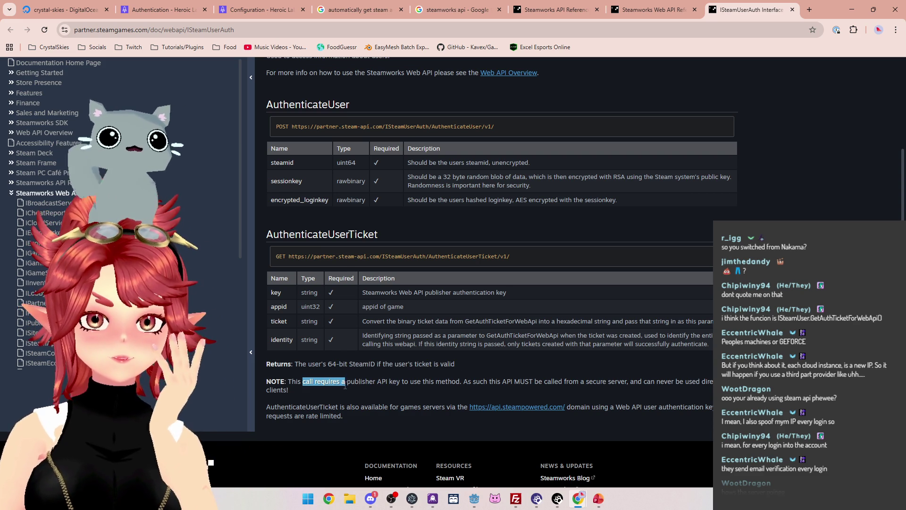
left_click_drag(414, 383, 637, 382)
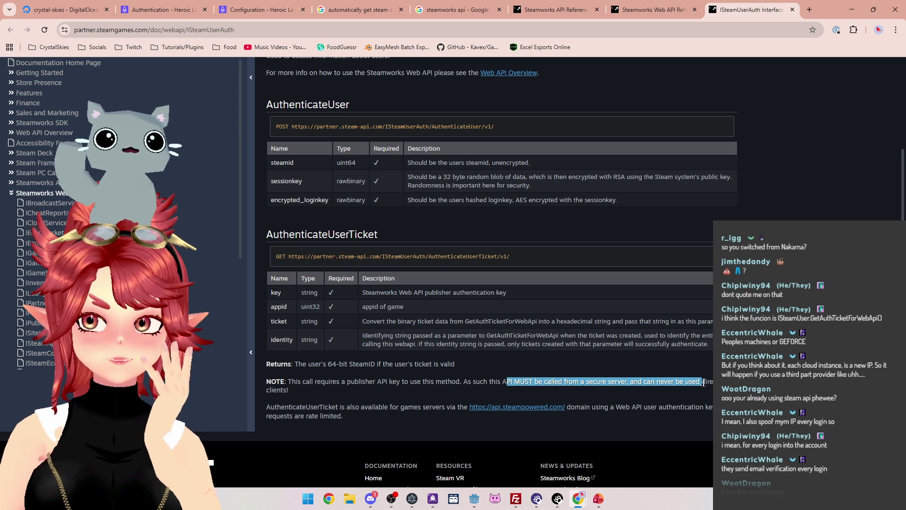
left_click_drag(323, 382, 708, 383)
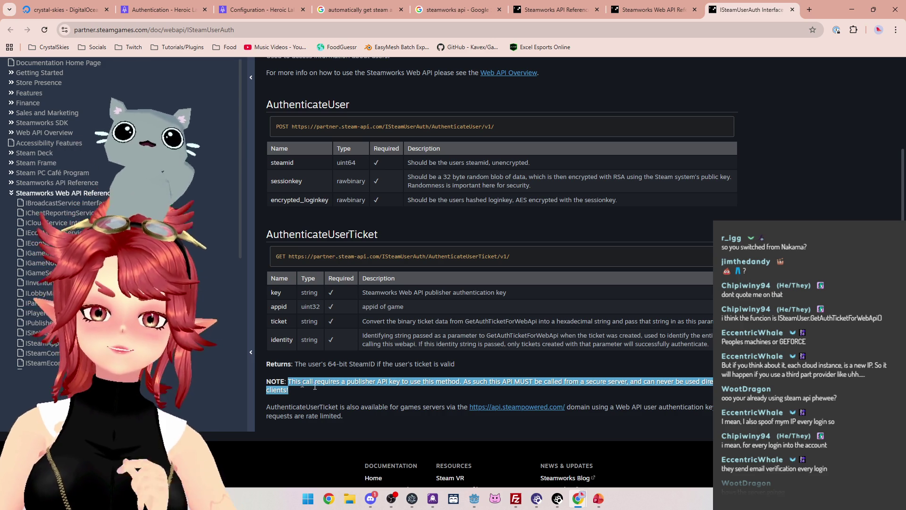
Read the NOTE's secure-server requirement and the AuthenticateUserTicket endpoint URL.
left_click(478, 390)
mouse_move(478, 390)
left_mouse_down()
mouse_move(505, 382)
mouse_move(286, 382)
left_mouse_up()
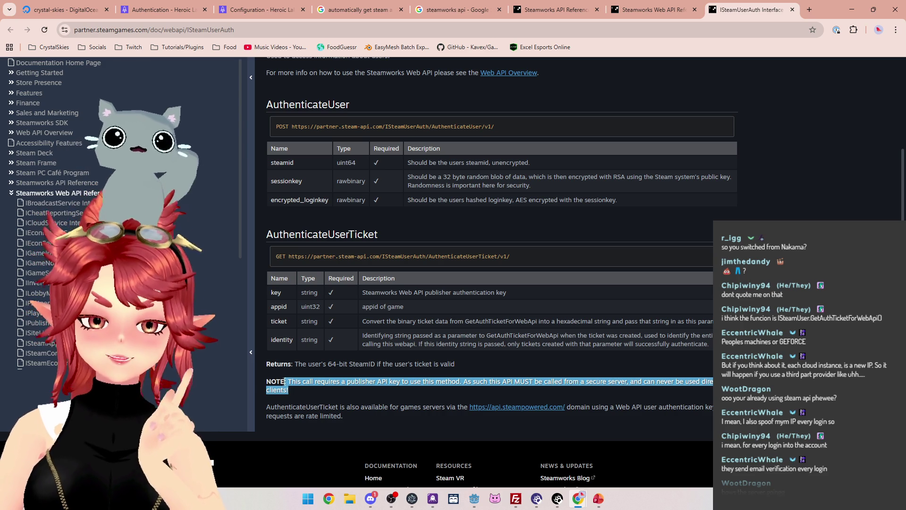
mouse_move(496, 382)
left_mouse_down()
mouse_move(645, 385)
mouse_move(595, 381)
left_mouse_up()
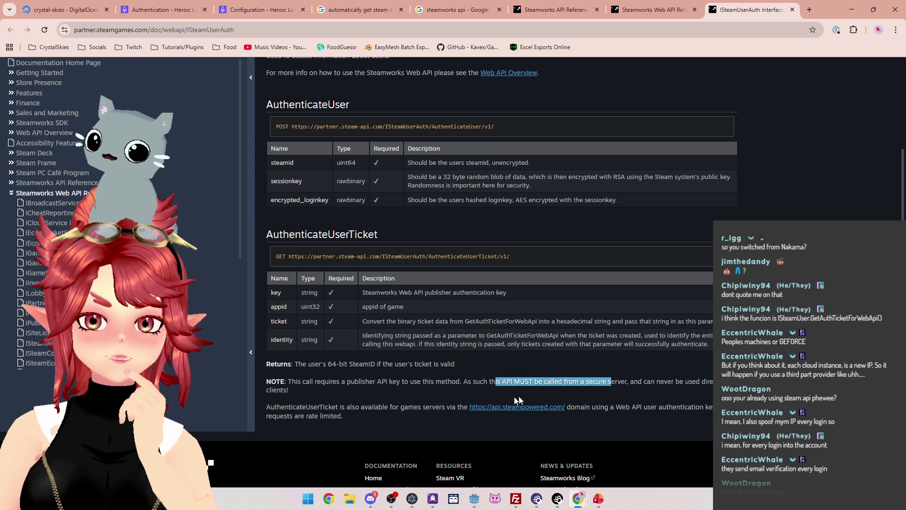
left_click(326, 389)
mouse_move(287, 382)
left_mouse_down()
mouse_move(698, 382)
mouse_move(305, 381)
mouse_move(355, 381)
left_mouse_up()
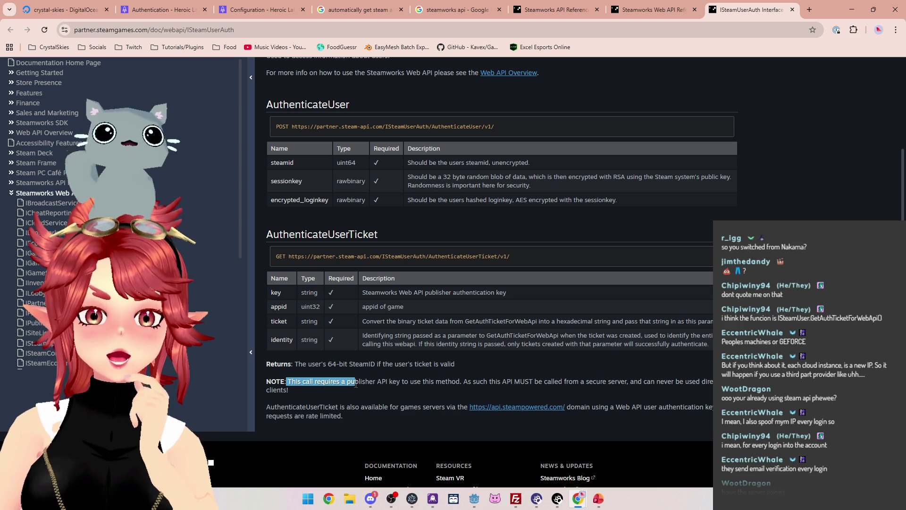
left_click_drag(292, 257, 523, 256)
mouse_move(552, 382)
left_mouse_down()
mouse_move(651, 382)
mouse_move(627, 382)
left_mouse_up()
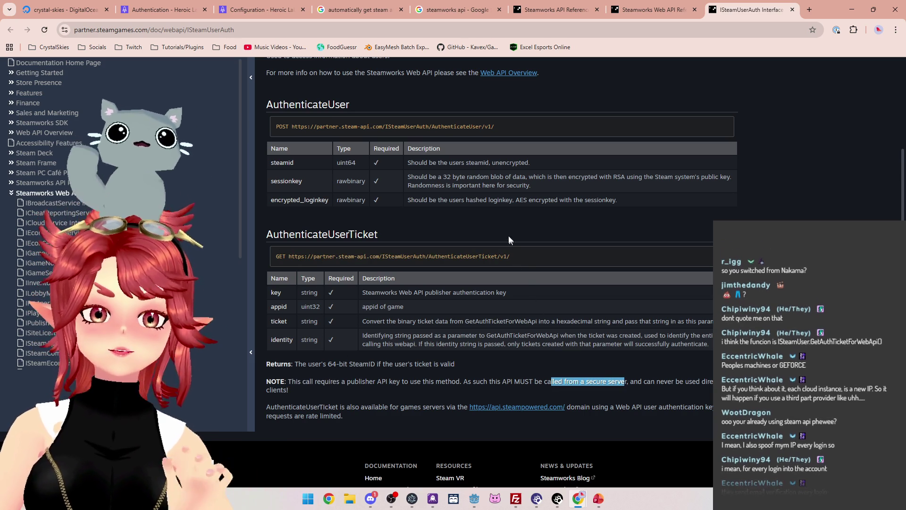
Scroll back up to the AuthenticateUser method, then return to AuthenticateUserTicket.
scroll(444, 257, "up", 1)
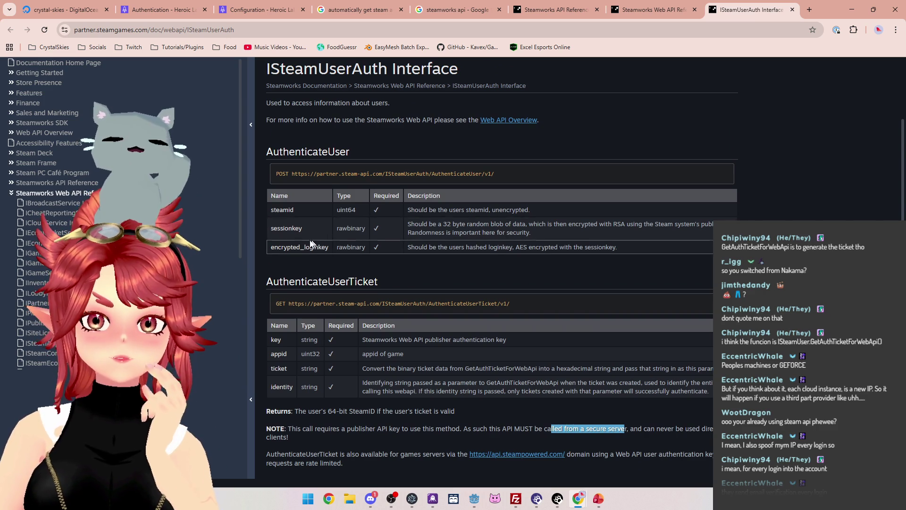
scroll(315, 210, "up", 1)
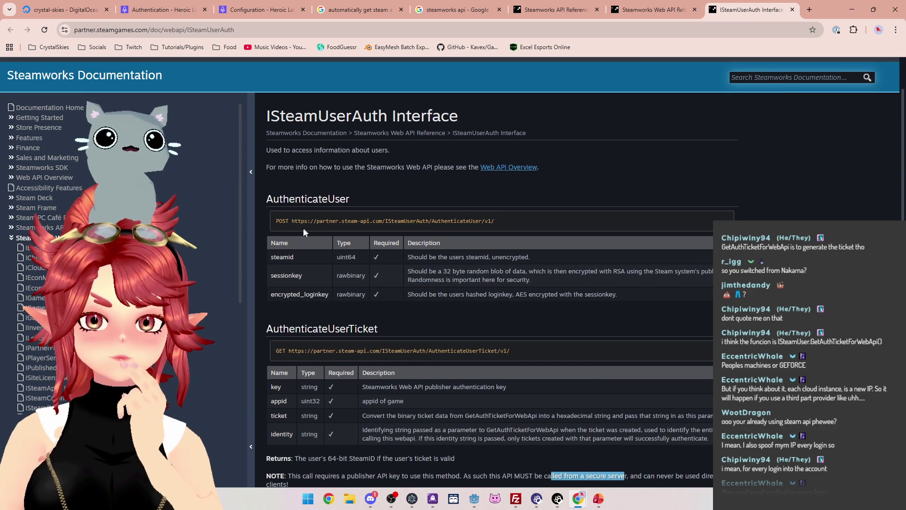
left_click_drag(283, 168, 328, 168)
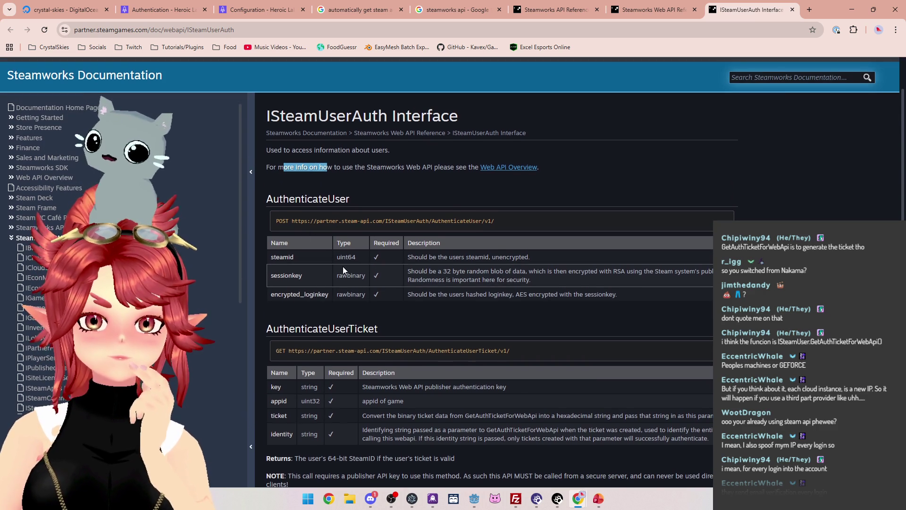
scroll(343, 266, "down", 1)
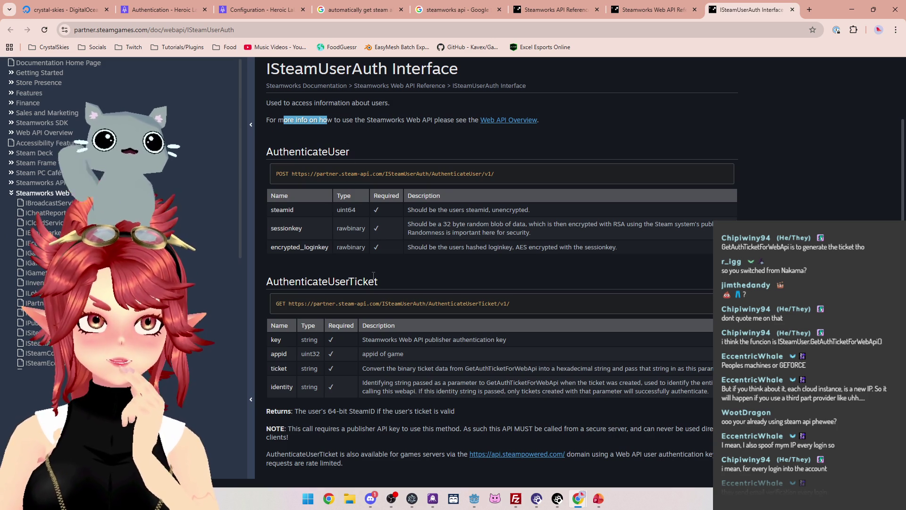
scroll(374, 275, "down", 1)
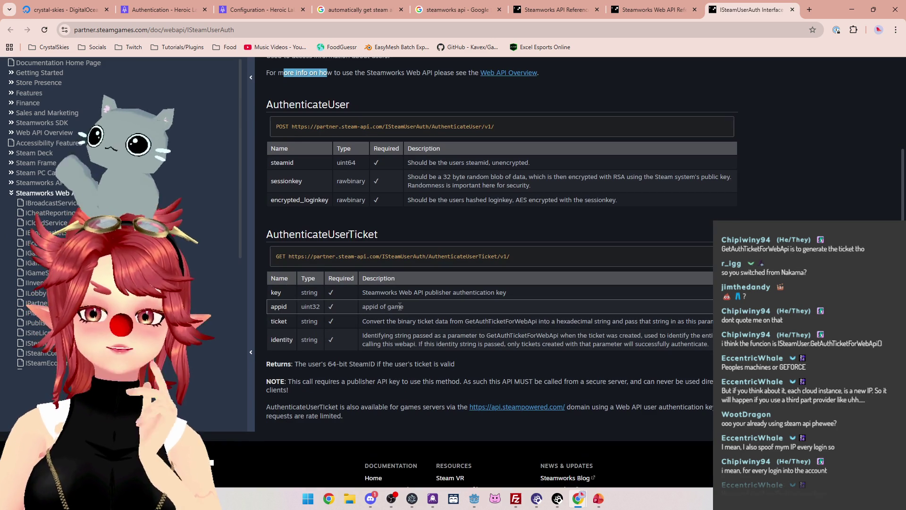
scroll(377, 259, "up", 1)
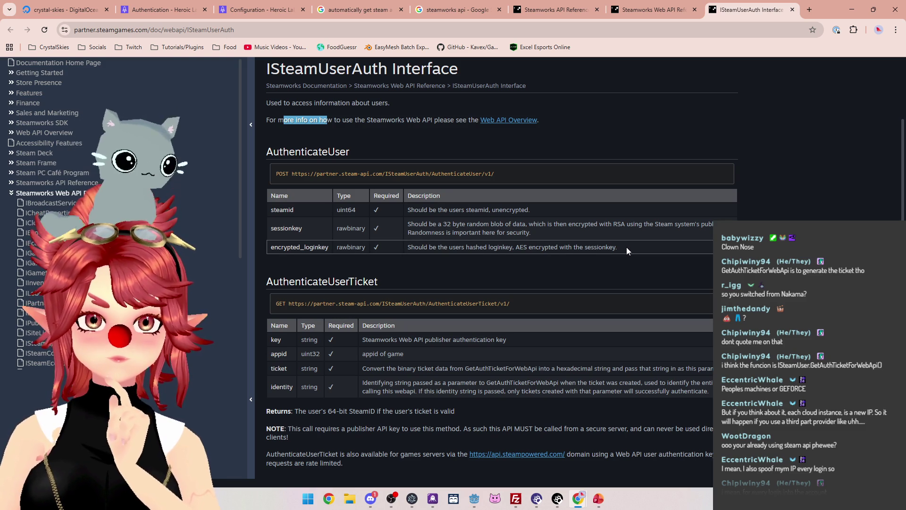
Search Google for 'nakama steam auth' and open Snopek Games' 'Steam login to Nakama using Godot' tutorial.
left_click(809, 10)
type("nakama ste")
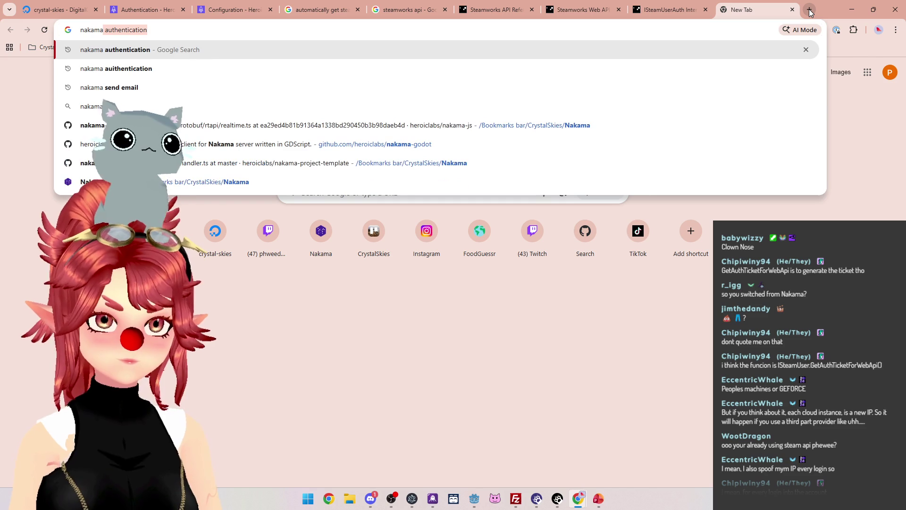
type("am auth")
key("Return")
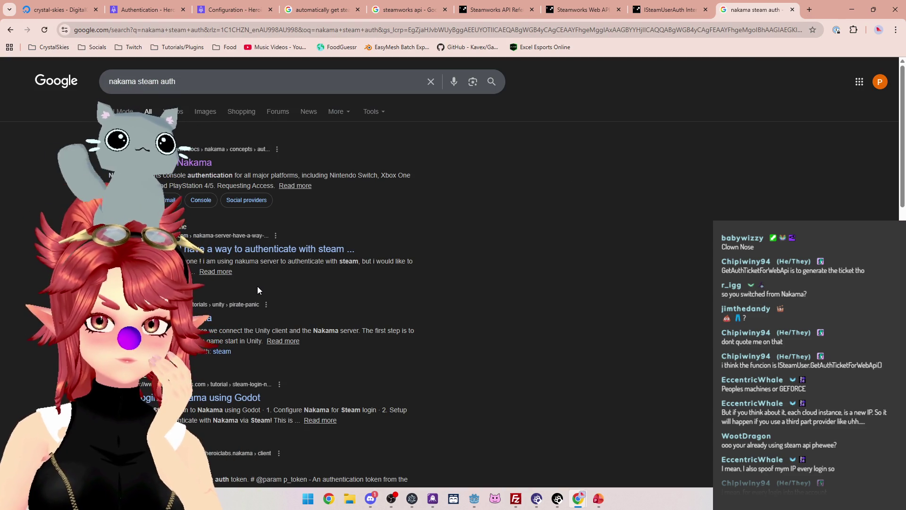
scroll(292, 310, "down", 2)
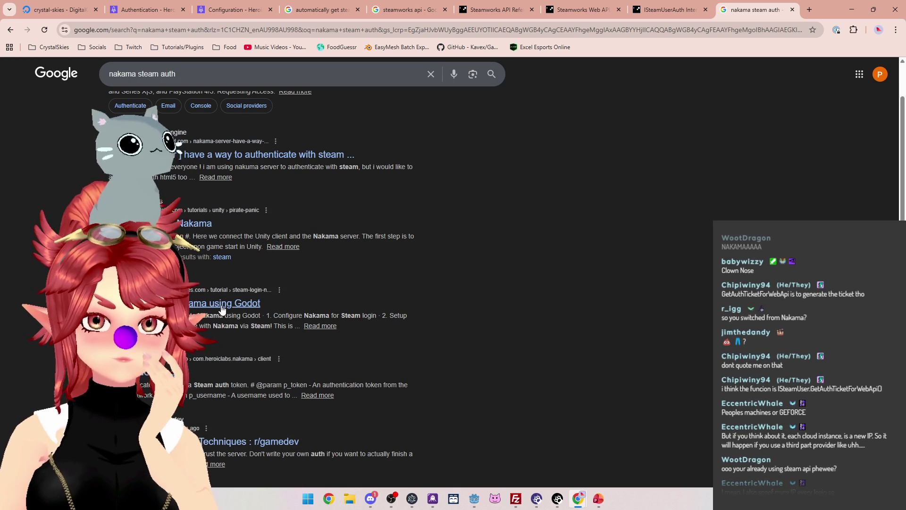
middle_click(232, 307)
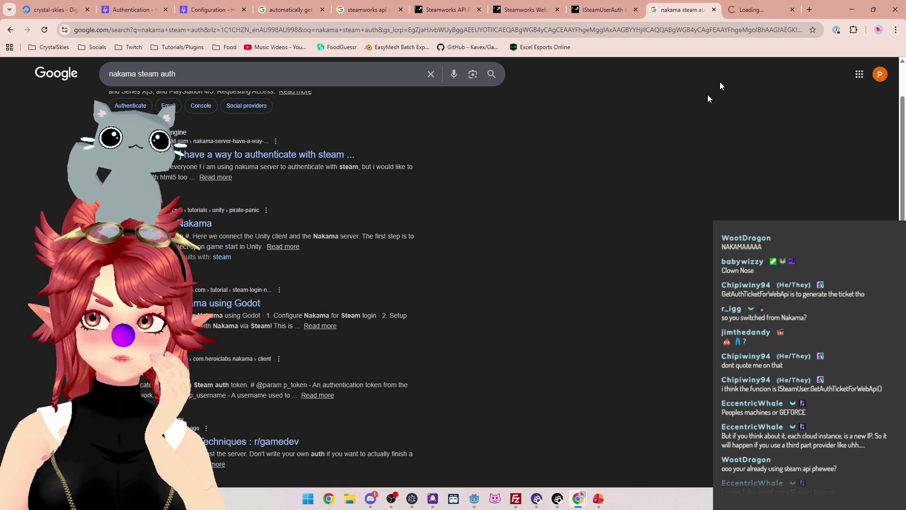
left_click(744, 17)
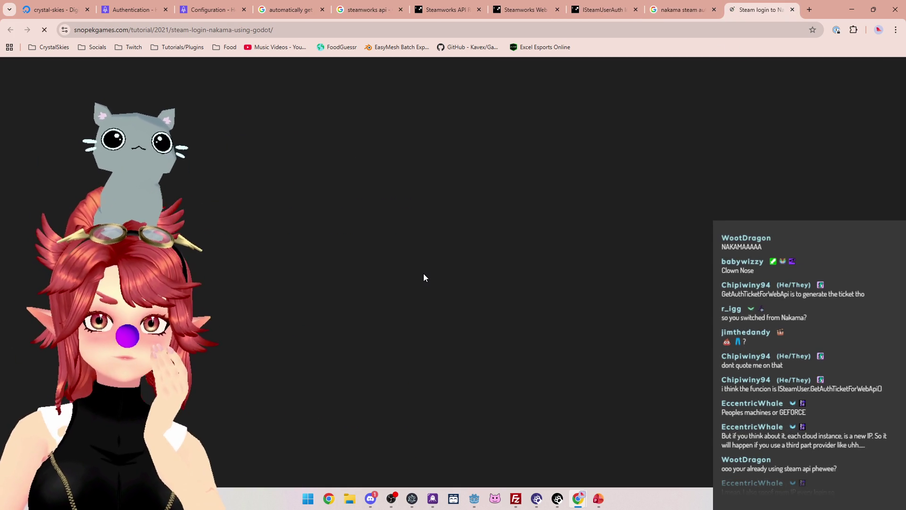
Scroll to Setup GodotSteam and read the intro about using the Steam API from Godot.
scroll(423, 273, "down", 1)
scroll(283, 318, "down", 3)
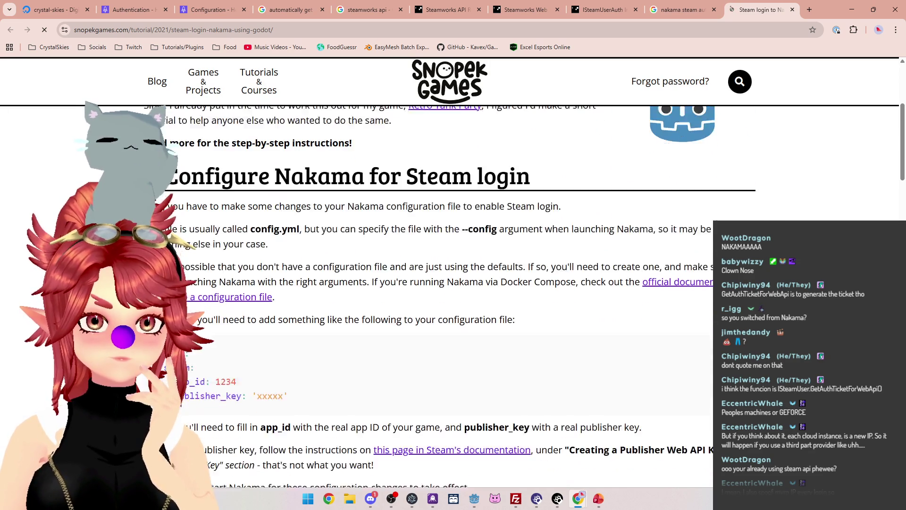
scroll(283, 318, "down", 2)
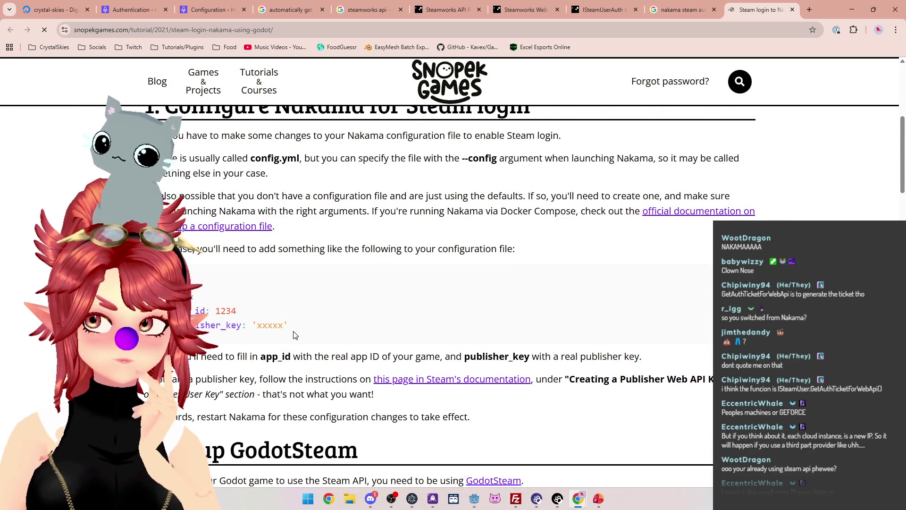
scroll(293, 334, "down", 2)
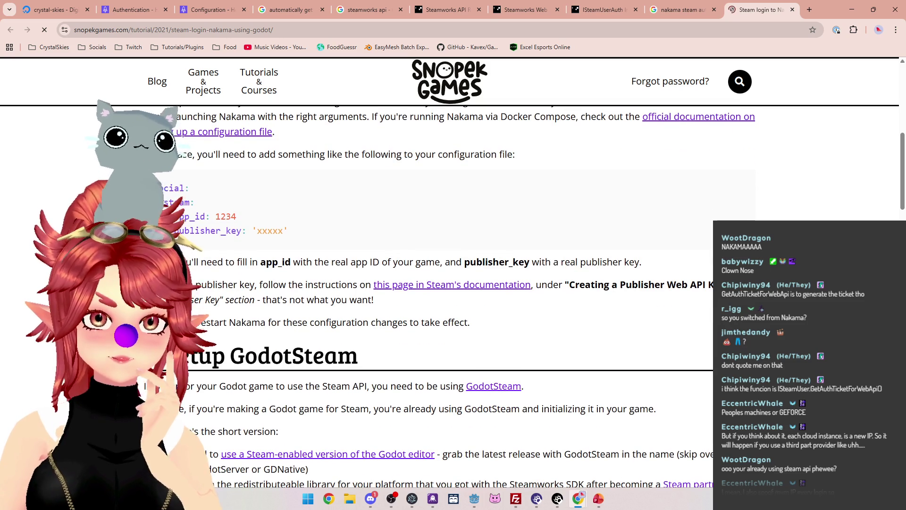
scroll(289, 325, "down", 1)
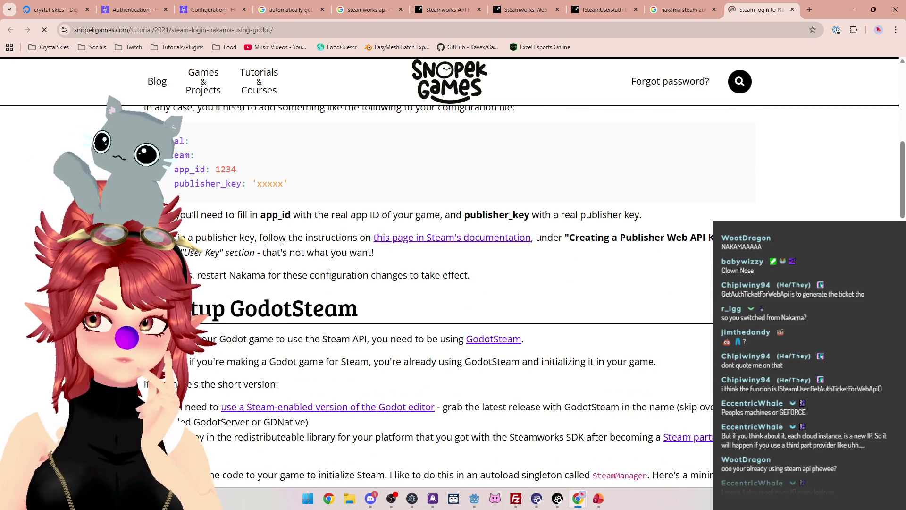
scroll(293, 239, "down", 3)
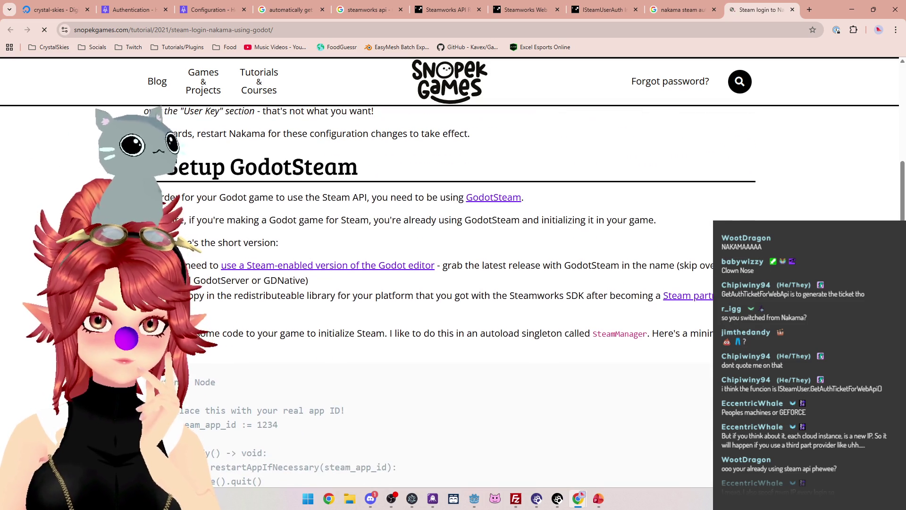
left_click_drag(226, 172, 336, 196)
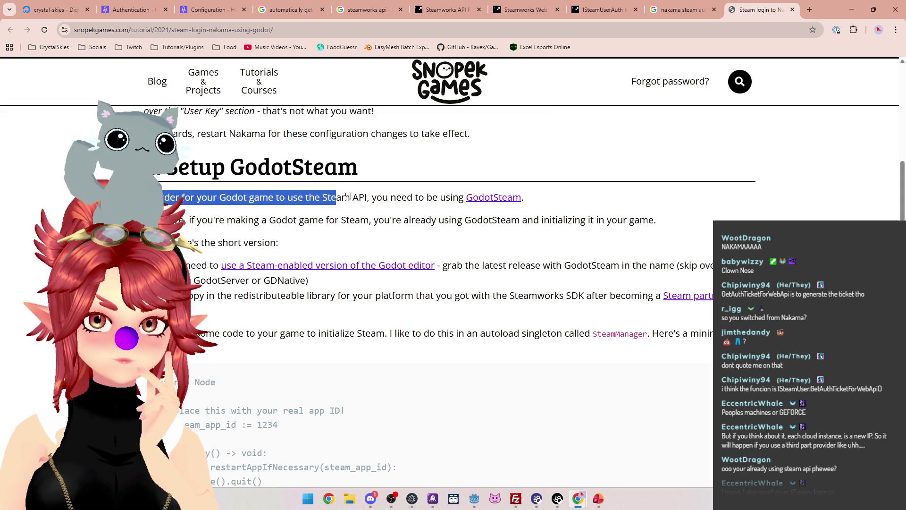
left_click(353, 197)
mouse_move(213, 216)
left_mouse_down()
mouse_move(347, 220)
mouse_move(410, 197)
left_mouse_up()
left_click(418, 197)
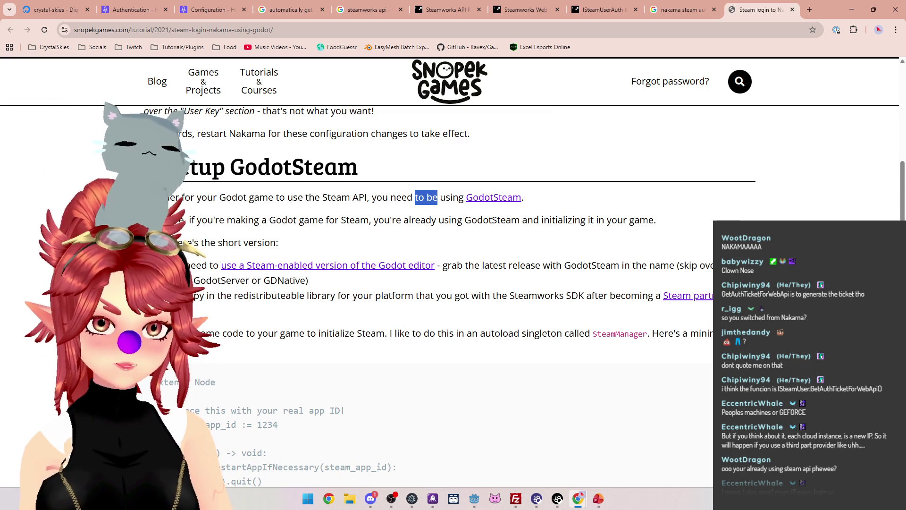
mouse_move(276, 220)
left_mouse_down()
mouse_move(566, 225)
mouse_move(506, 220)
left_mouse_up()
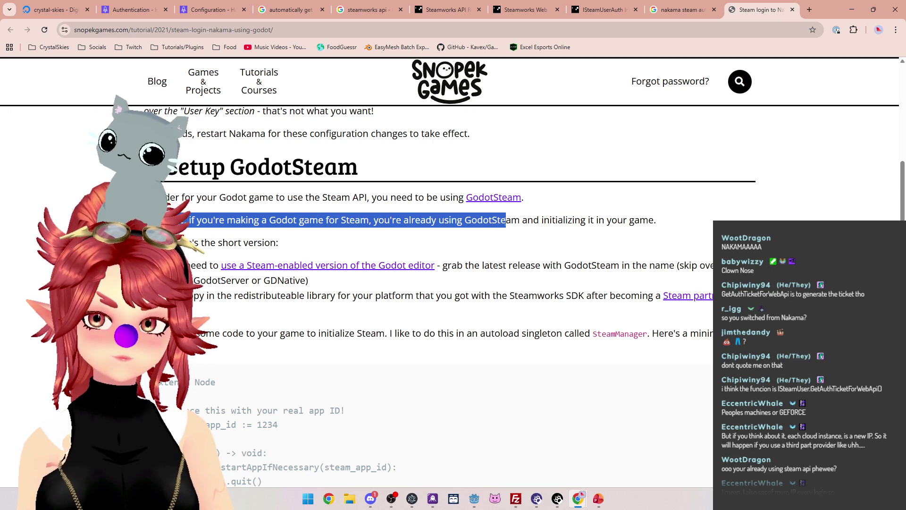
Read the short version: latest GodotSteam release, redistributable library, and SteamManager autoload singleton initialization.
left_click_drag(181, 243, 227, 274)
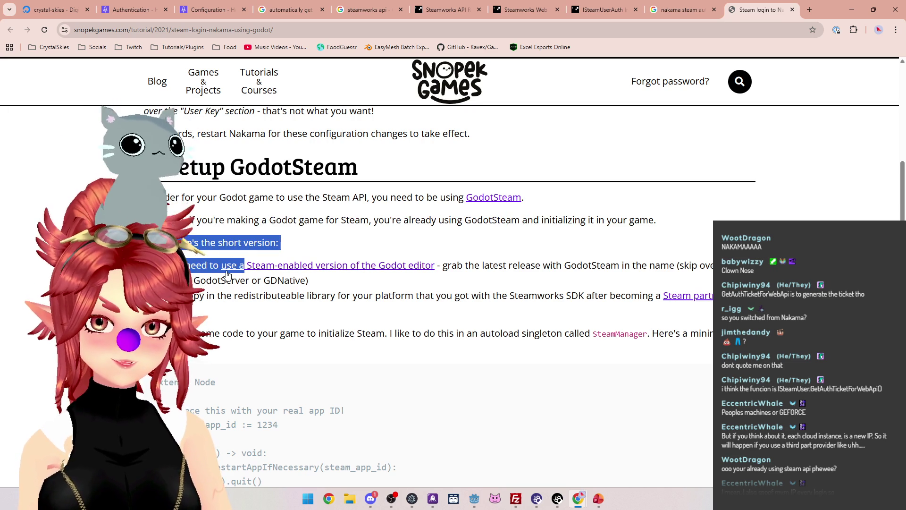
left_click(195, 241)
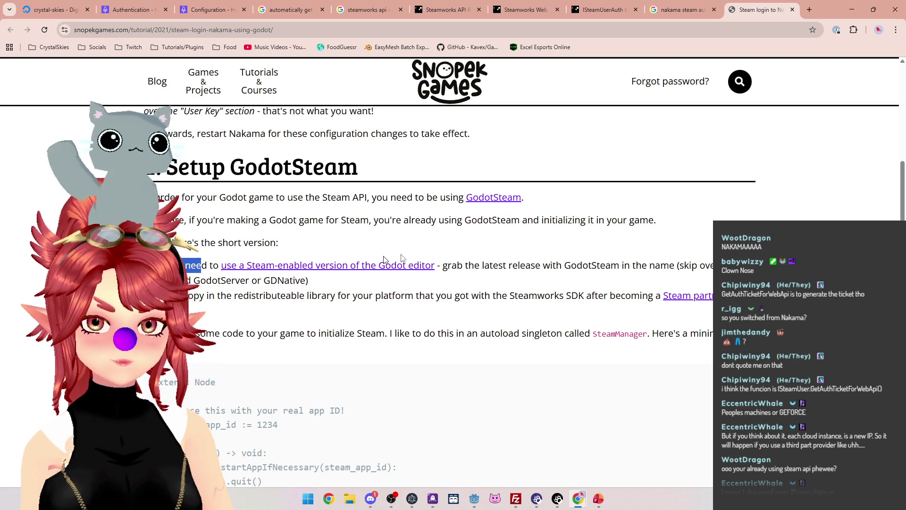
left_click_drag(452, 266, 526, 265)
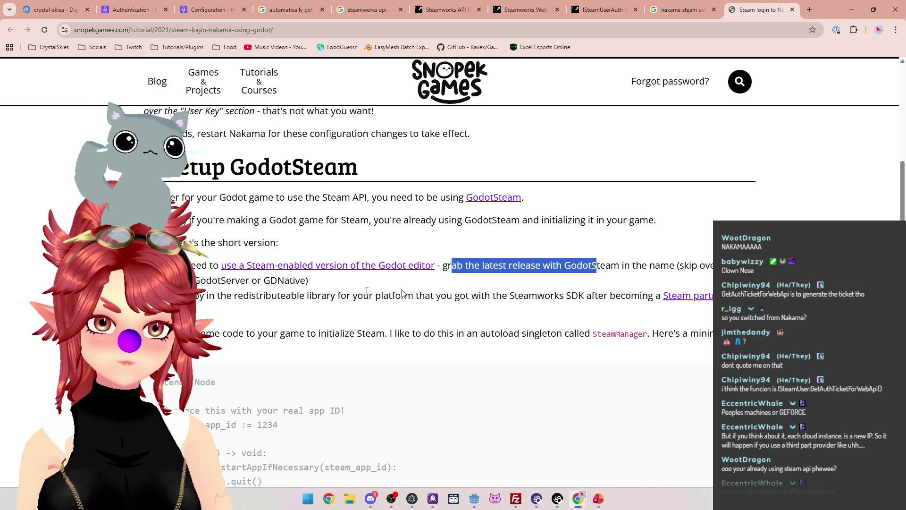
left_click_drag(191, 295, 604, 296)
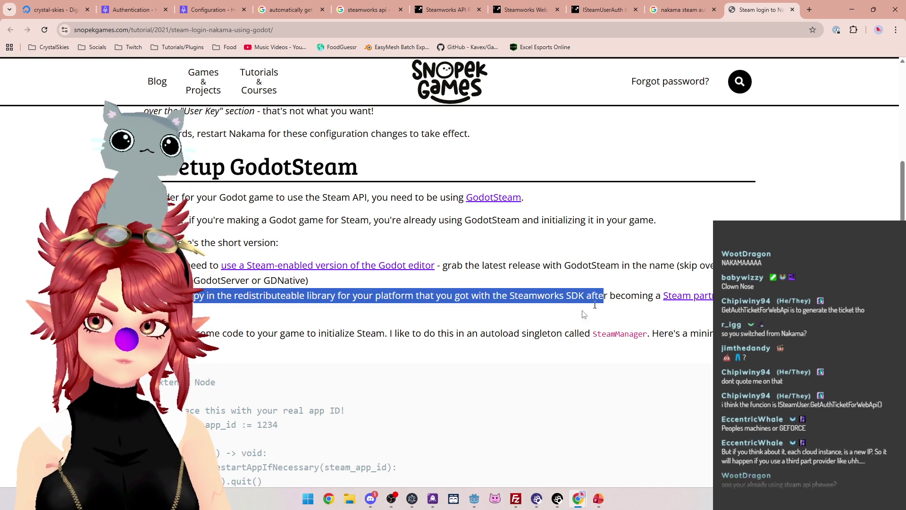
scroll(318, 313, "down", 2)
left_click(275, 286)
mouse_move(231, 242)
left_mouse_down()
mouse_move(529, 239)
mouse_move(423, 239)
left_mouse_up()
double_click(548, 239)
Read how the code restarts via Steam, initializes the Steam API, and runs callbacks every frame.
scroll(395, 263, "down", 4)
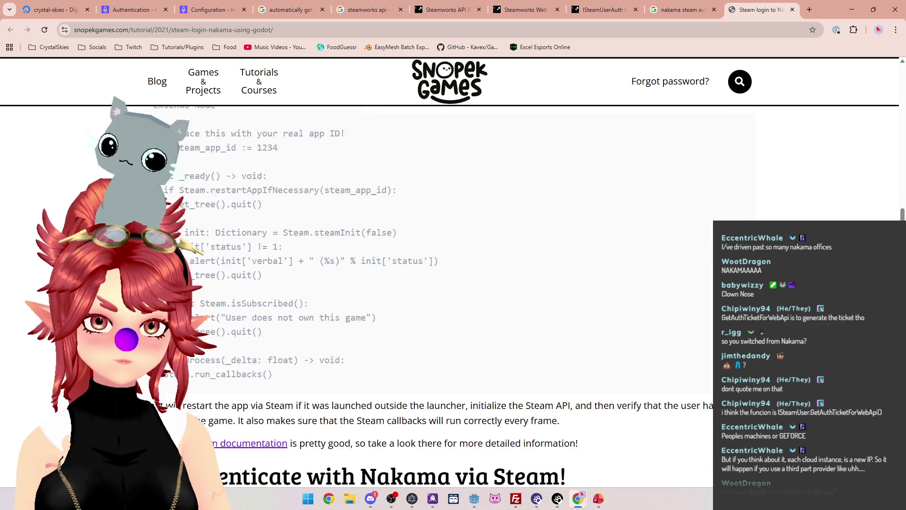
scroll(416, 280, "down", 3)
left_click_drag(289, 304, 518, 305)
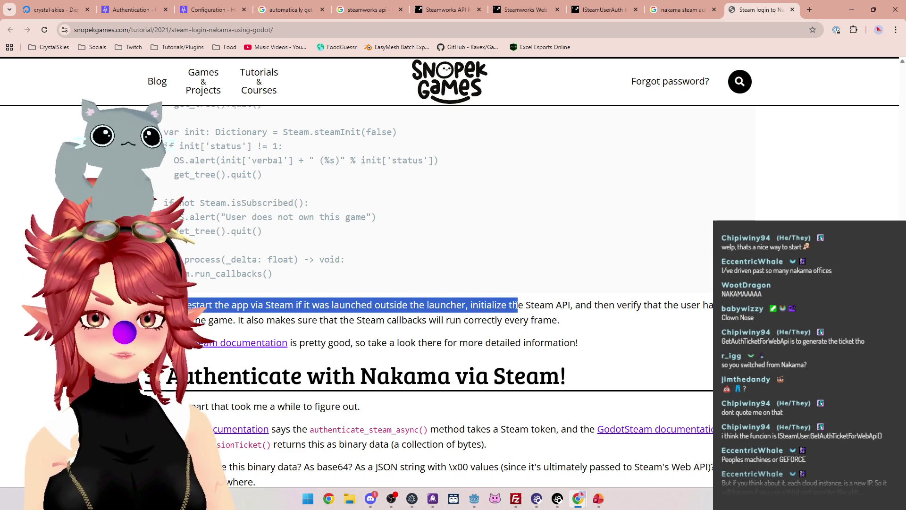
left_click(549, 310)
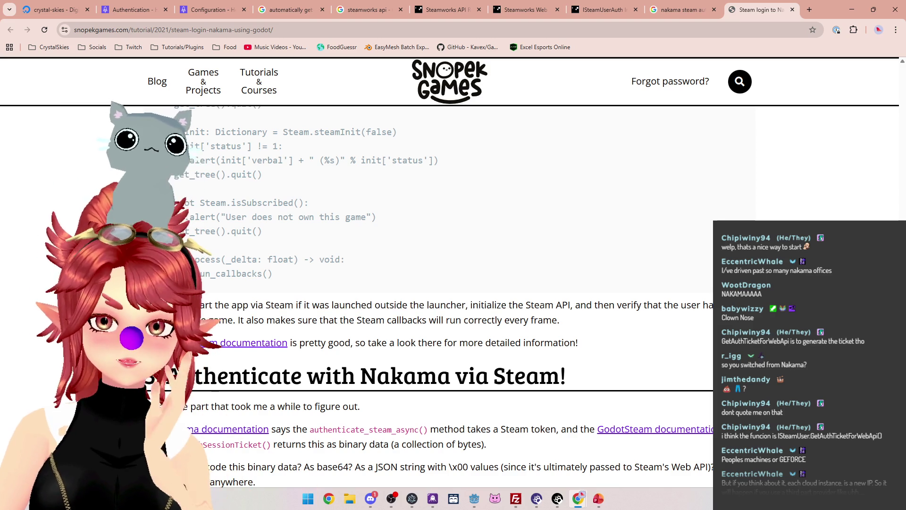
left_click_drag(472, 304, 645, 303)
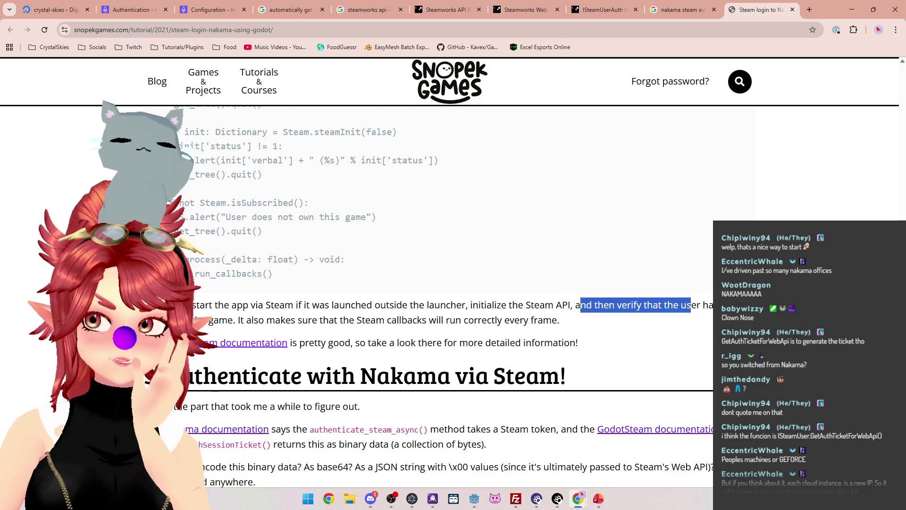
left_click(194, 317)
left_click_drag(263, 320, 548, 325)
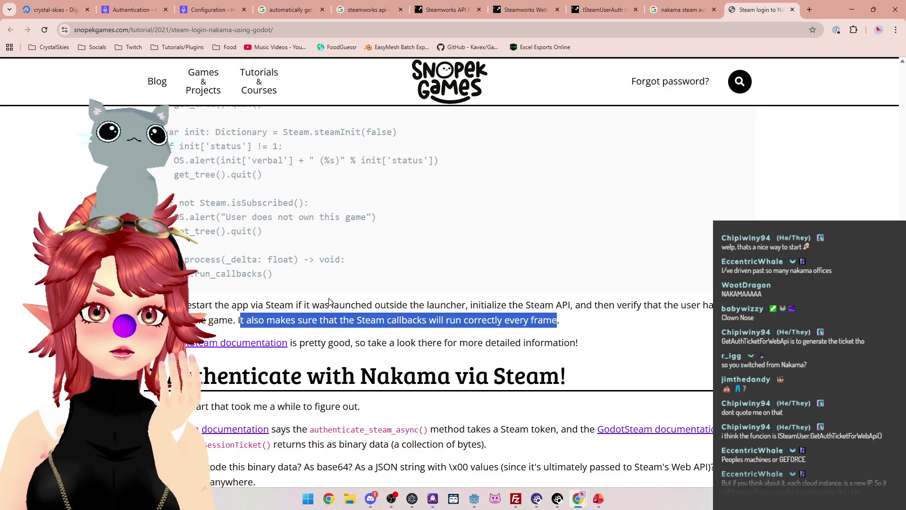
Read the section on the binary session ticket and whether Nakama expects base64 or JSON.
scroll(329, 301, "down", 2)
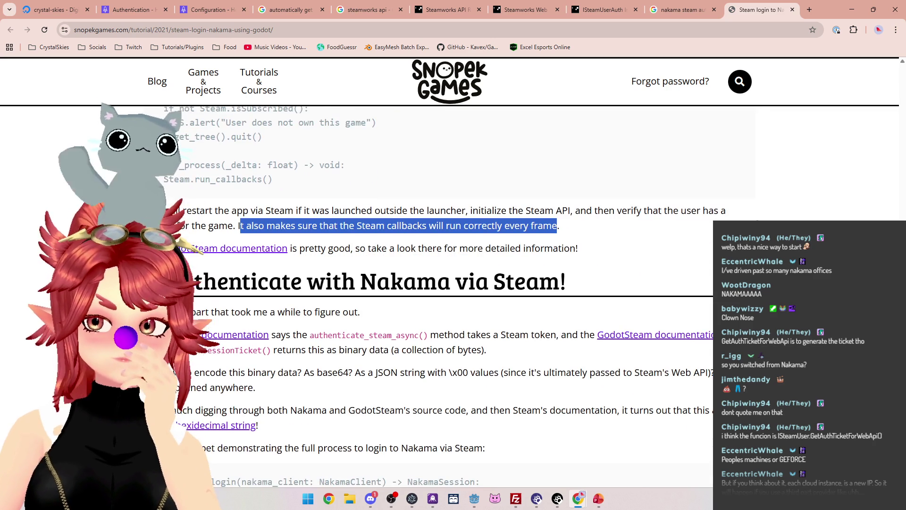
scroll(186, 265, "down", 1)
left_click_drag(187, 265, 325, 265)
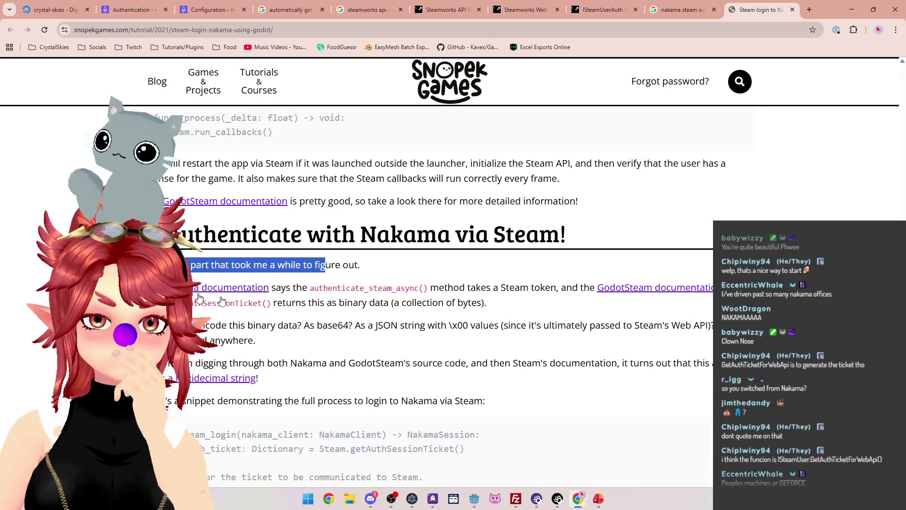
left_click_drag(448, 289, 534, 289)
scroll(534, 289, "down", 1)
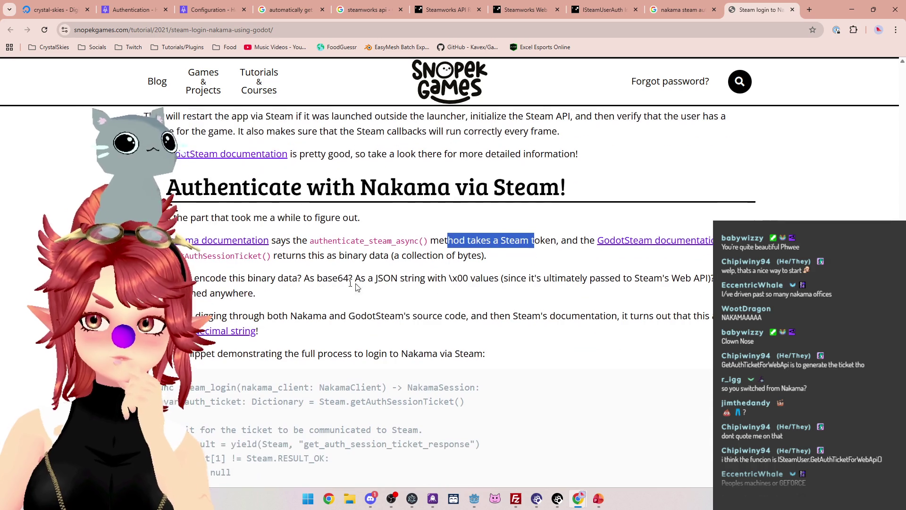
left_click(247, 260)
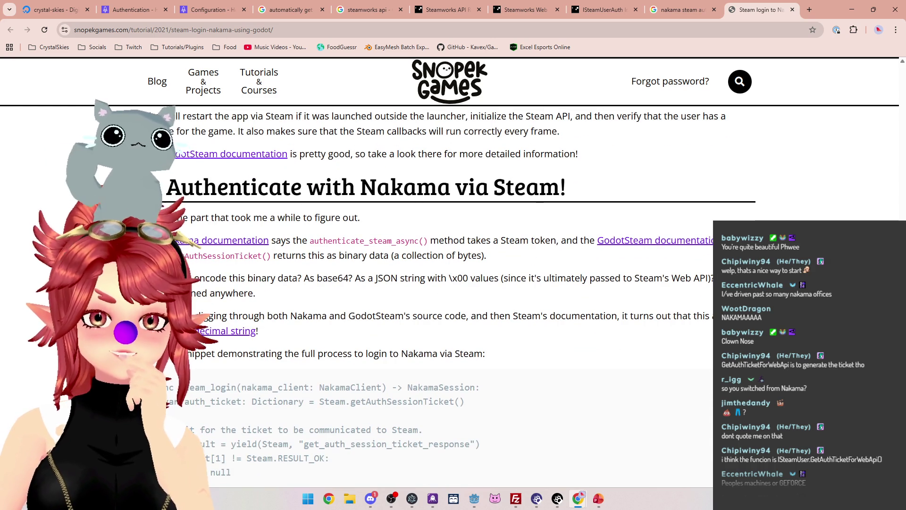
left_click_drag(287, 255, 457, 256)
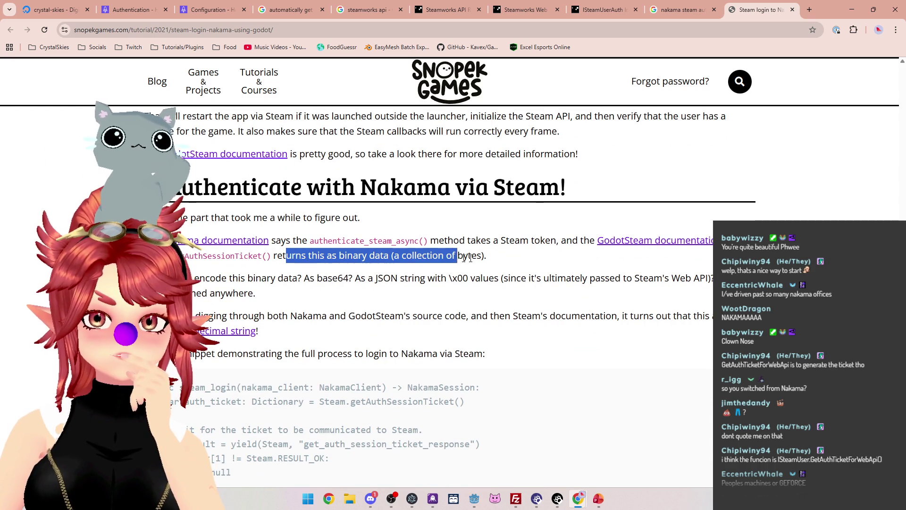
left_click(211, 279)
left_click_drag(317, 277, 584, 278)
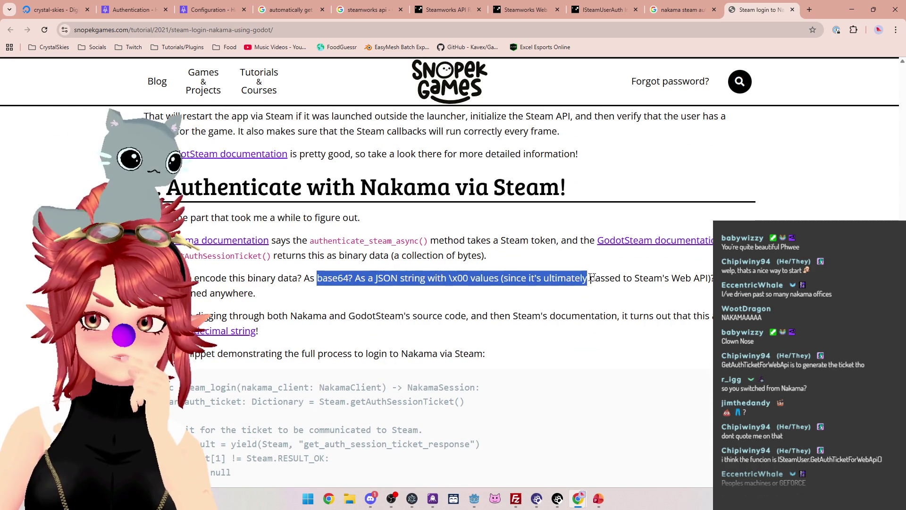
left_click_drag(194, 315, 697, 315)
scroll(532, 361, "down", 1)
scroll(533, 361, "down", 1)
left_click_drag(183, 259, 424, 260)
Finish reading the tutorial and bookmark it in the Nakama folder.
scroll(404, 318, "down", 2)
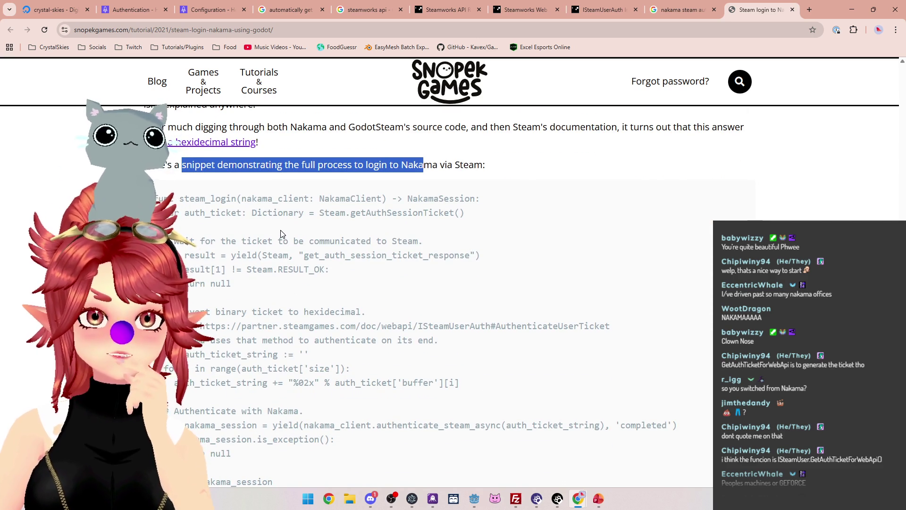
scroll(282, 234, "down", 1)
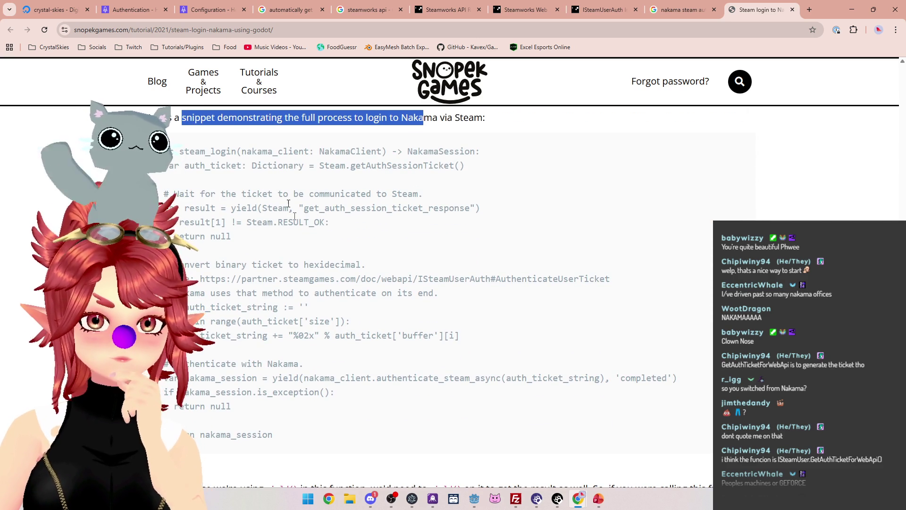
scroll(284, 197, "down", 4)
scroll(429, 361, "down", 3)
scroll(430, 356, "up", 2)
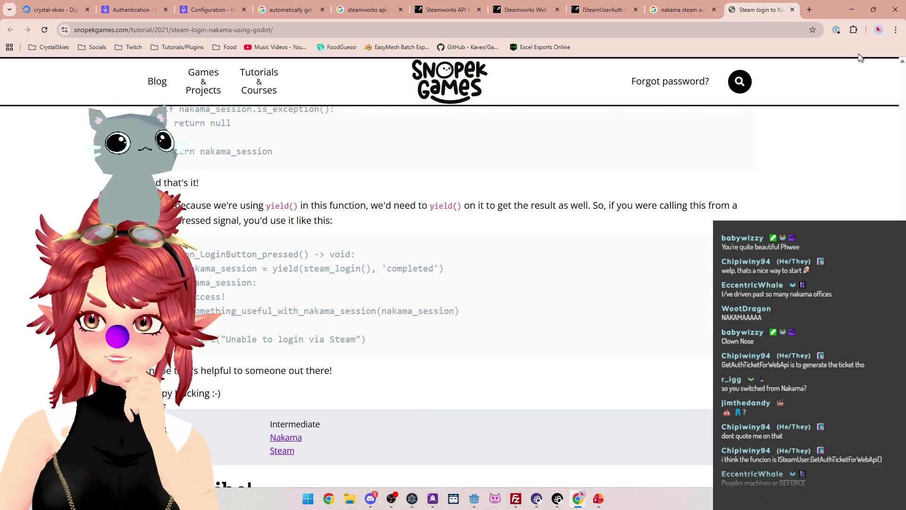
left_click(810, 30)
left_click(760, 98)
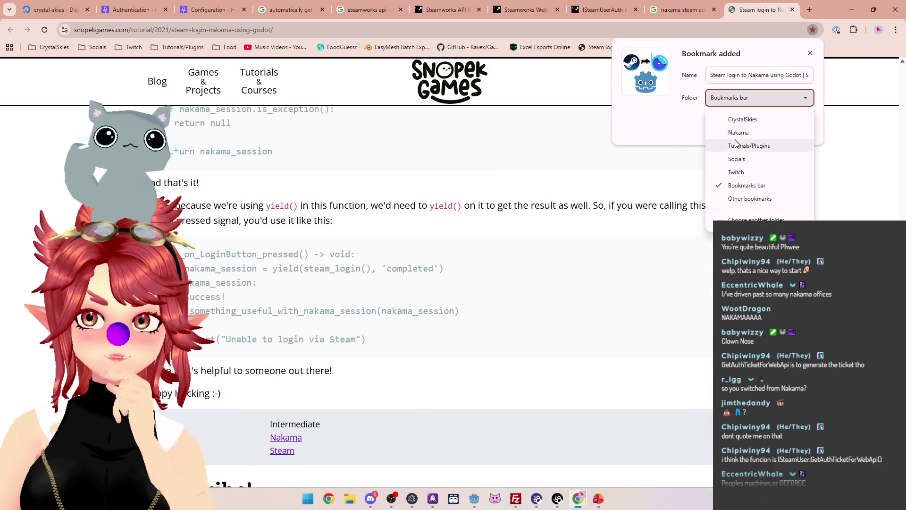
left_click(740, 133)
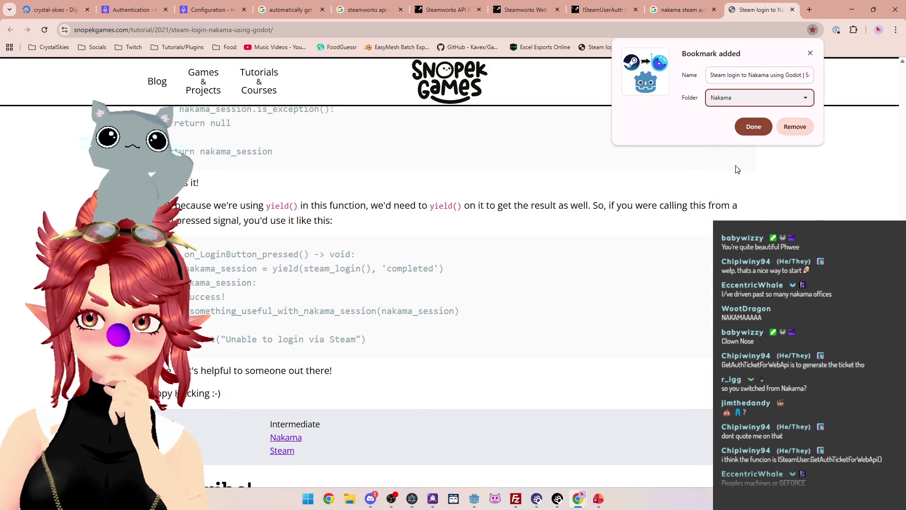
left_click(761, 127)
Switch to the Godot editor and open the Asset Library.
scroll(464, 313, "up", 20)
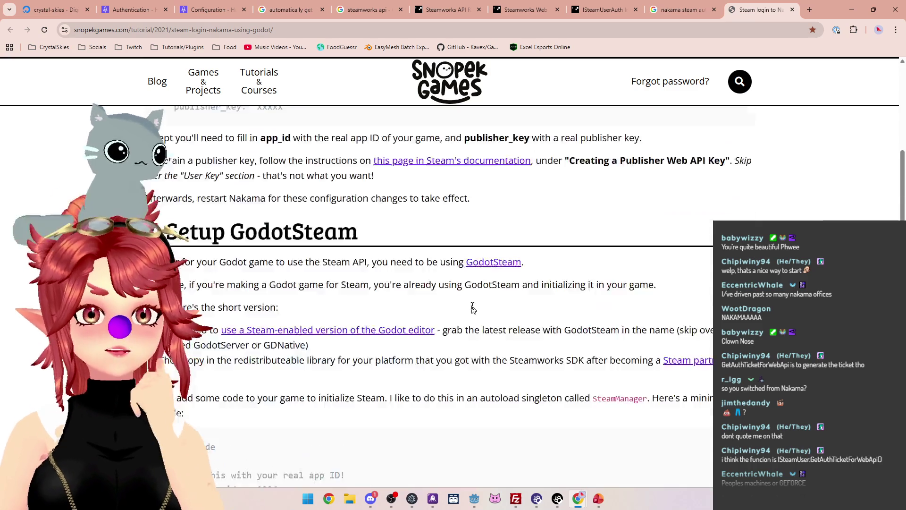
scroll(474, 309, "down", 5)
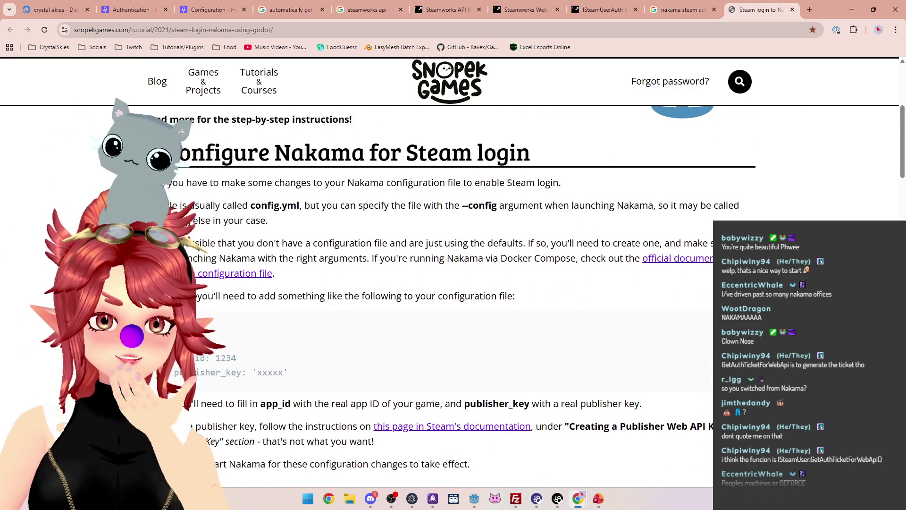
scroll(453, 293, "down", 6)
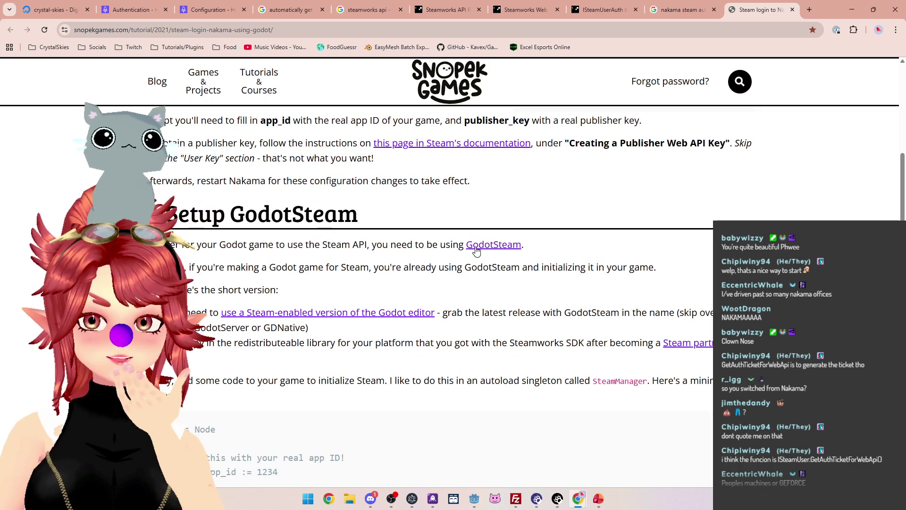
left_click(475, 499)
left_click(505, 21)
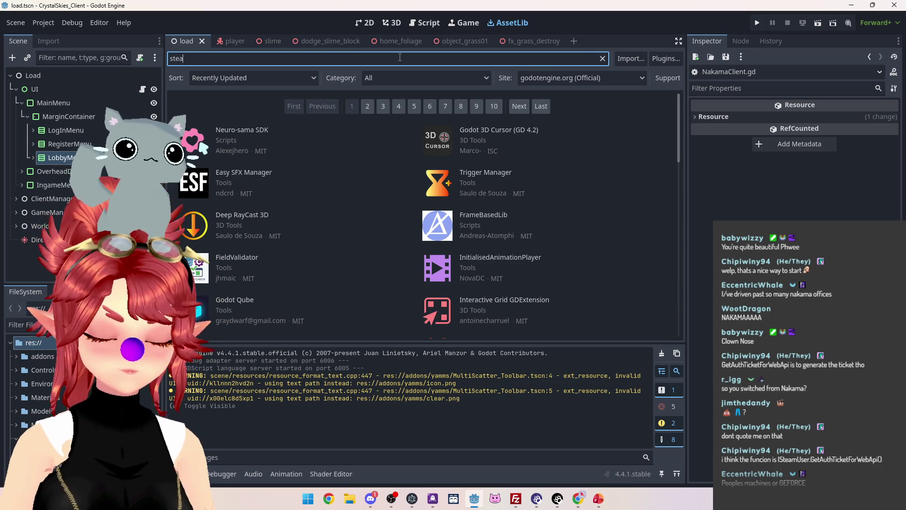
Complete the 'steam' asset search, confirm Godot 4.4.1 in About Godot, then show the Codeberg page.
type("am")
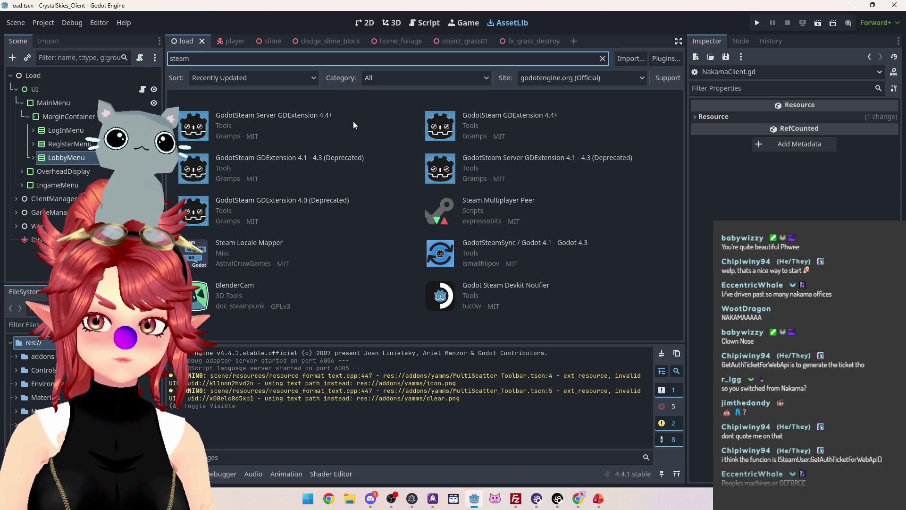
left_click(96, 24)
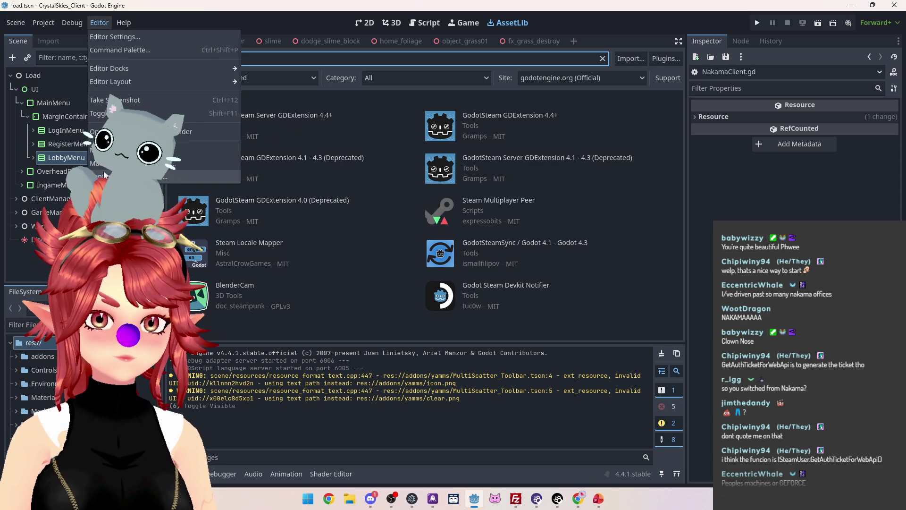
mouse_move(124, 24)
left_click(156, 153)
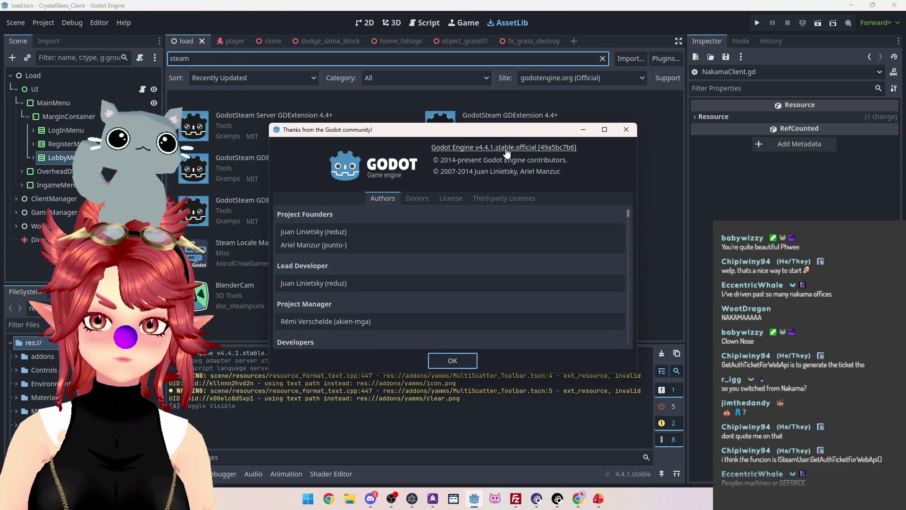
left_click(626, 130)
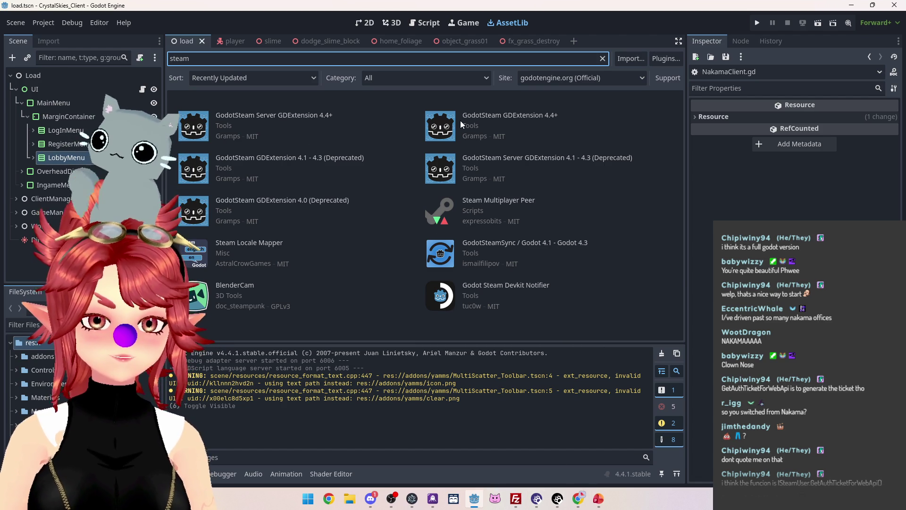
left_click(577, 500)
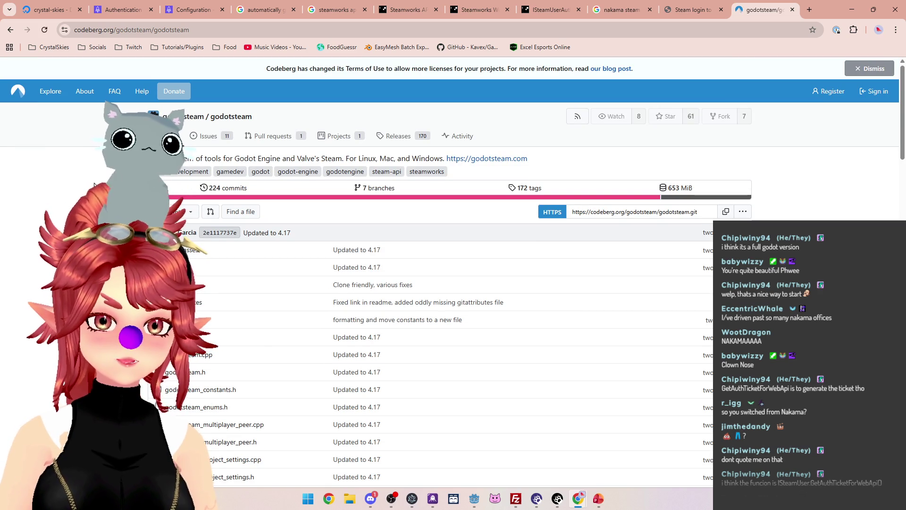
scroll(453, 269, "down", 8)
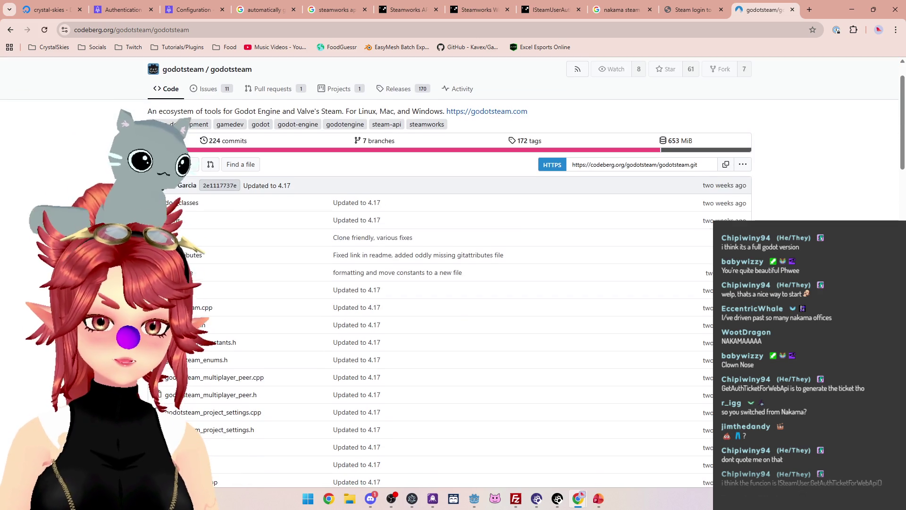
scroll(454, 269, "down", 3)
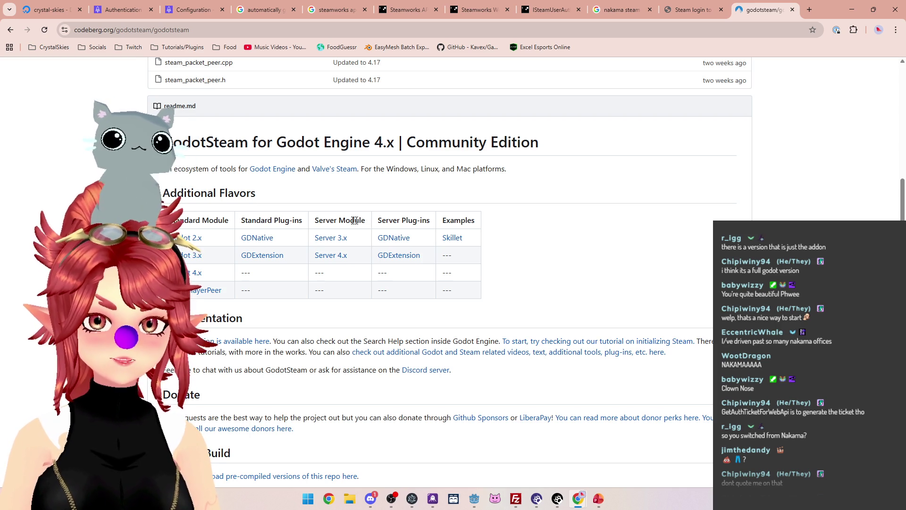
scroll(317, 256, "down", 5)
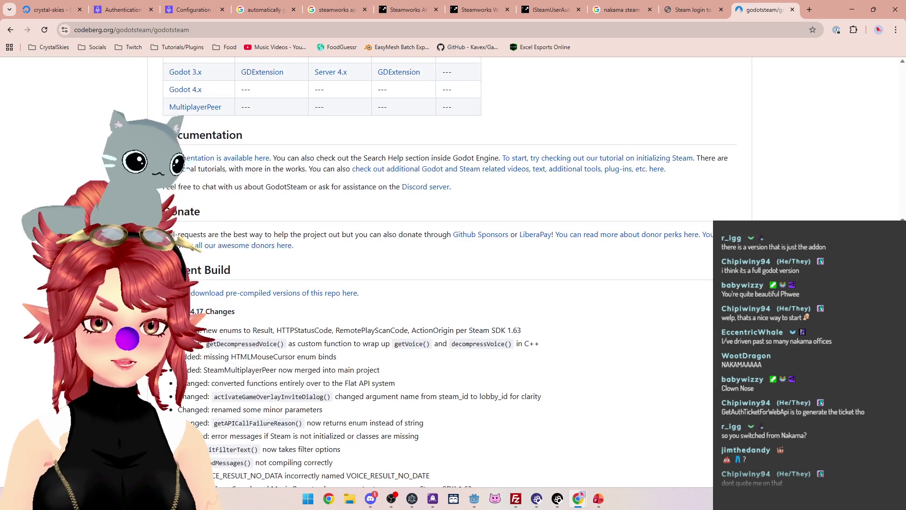
scroll(317, 256, "down", 7)
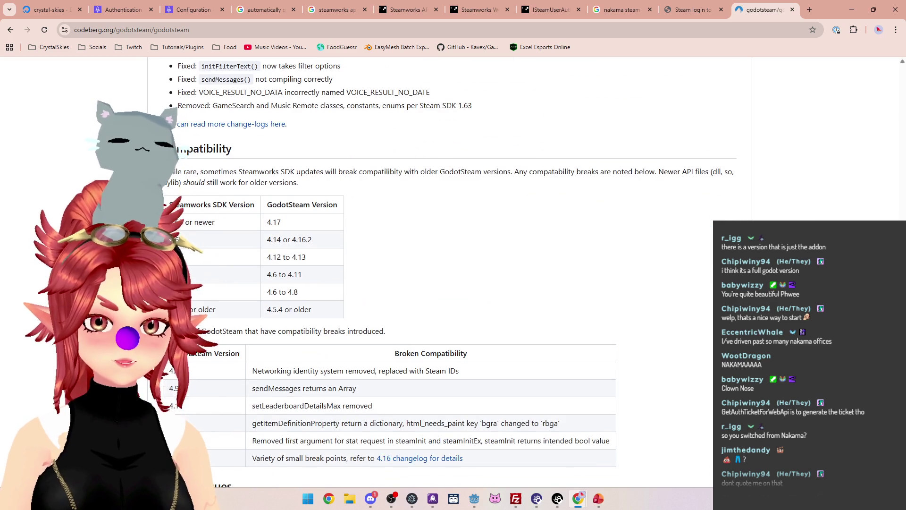
scroll(317, 255, "down", 5)
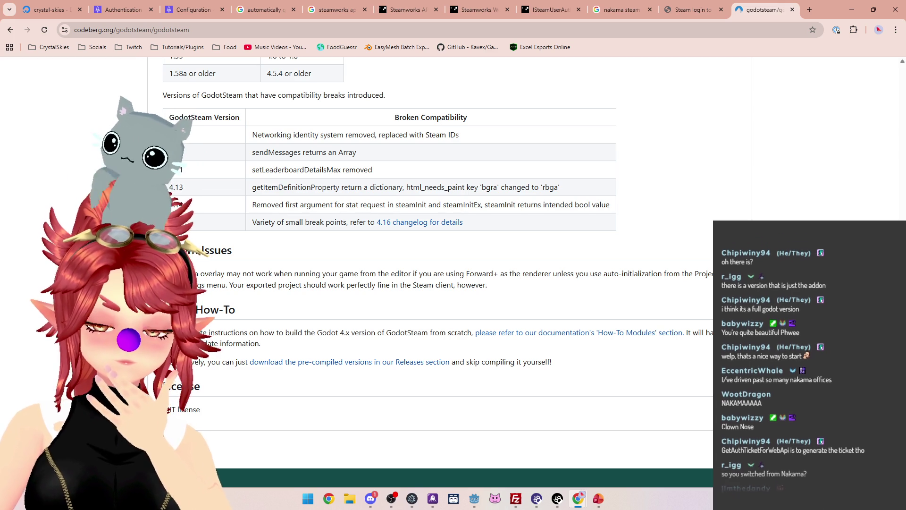
scroll(434, 264, "up", 2)
scroll(434, 265, "up", 2)
scroll(434, 265, "down", 2)
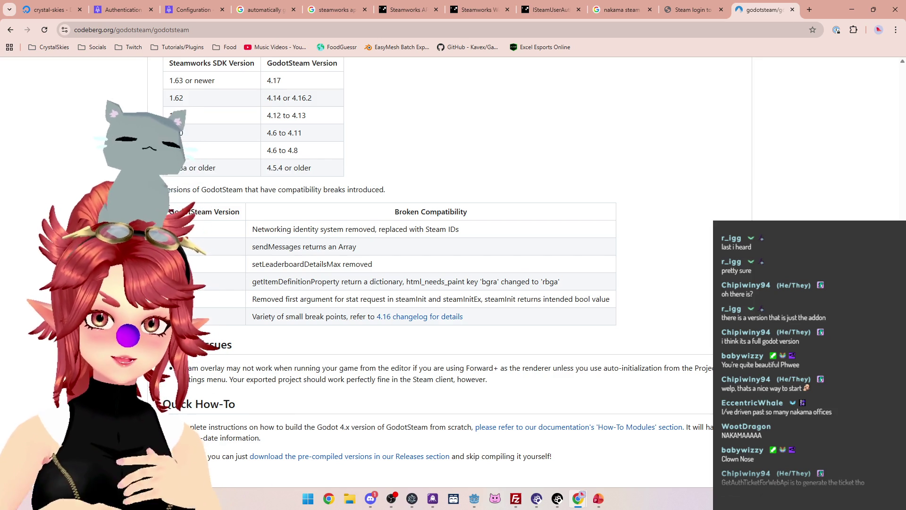
scroll(329, 306, "up", 4)
scroll(317, 303, "up", 5)
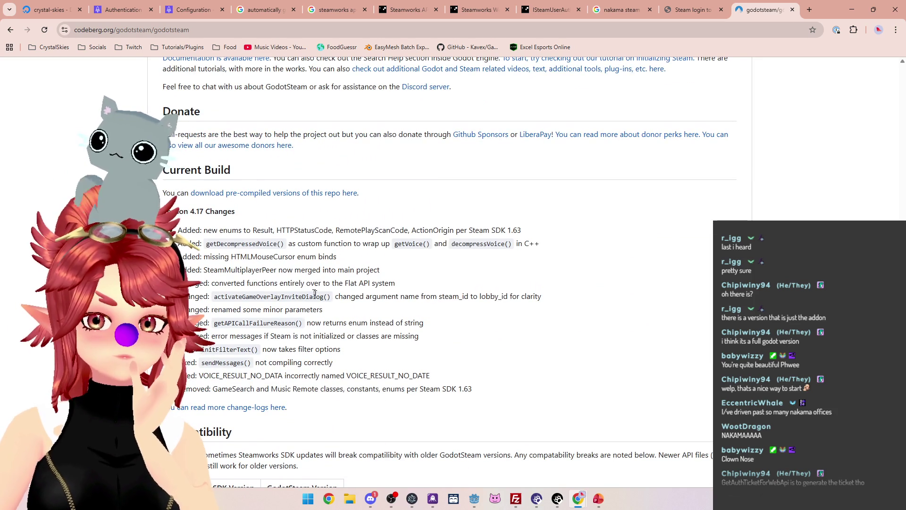
scroll(388, 150, "up", 2)
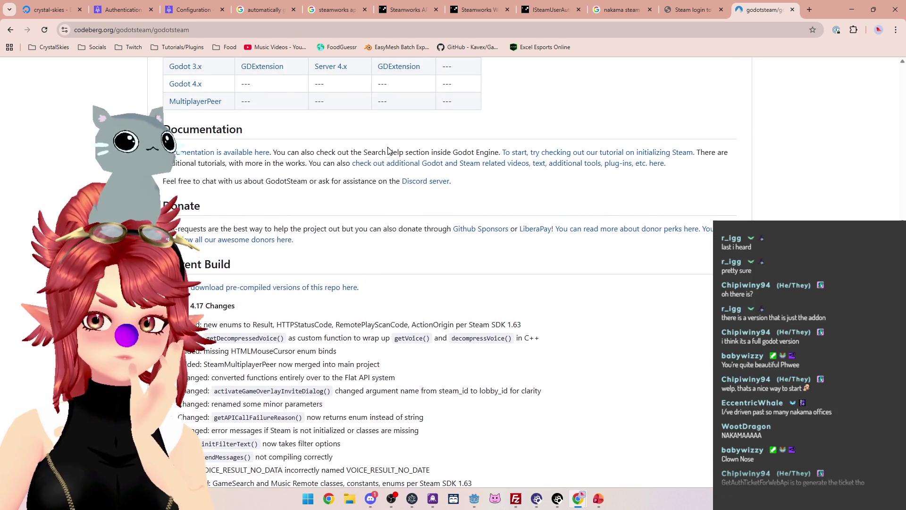
scroll(448, 271, "up", 1)
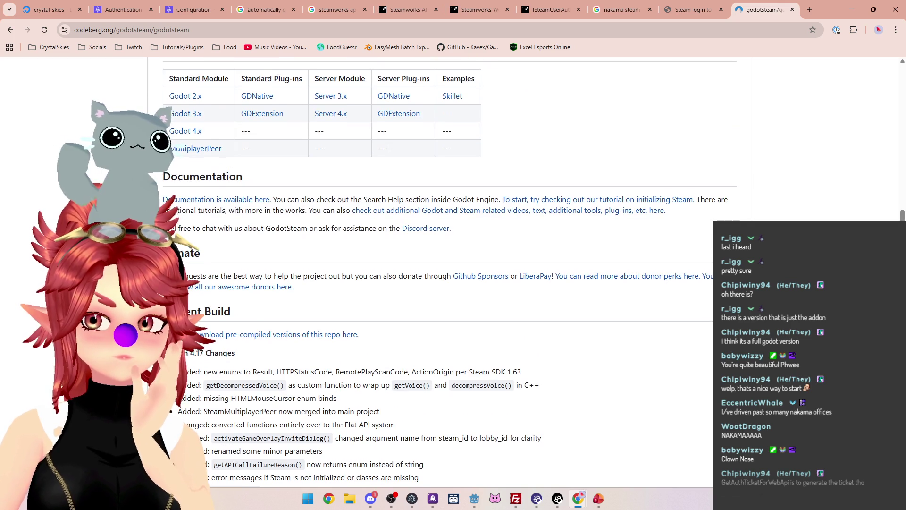
scroll(388, 150, "up", 2)
scroll(596, 156, "up", 1)
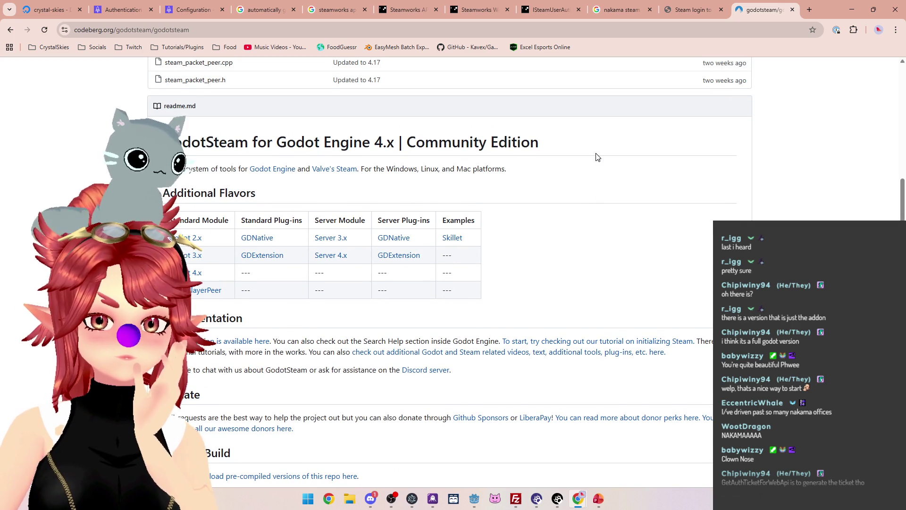
scroll(597, 157, "up", 12)
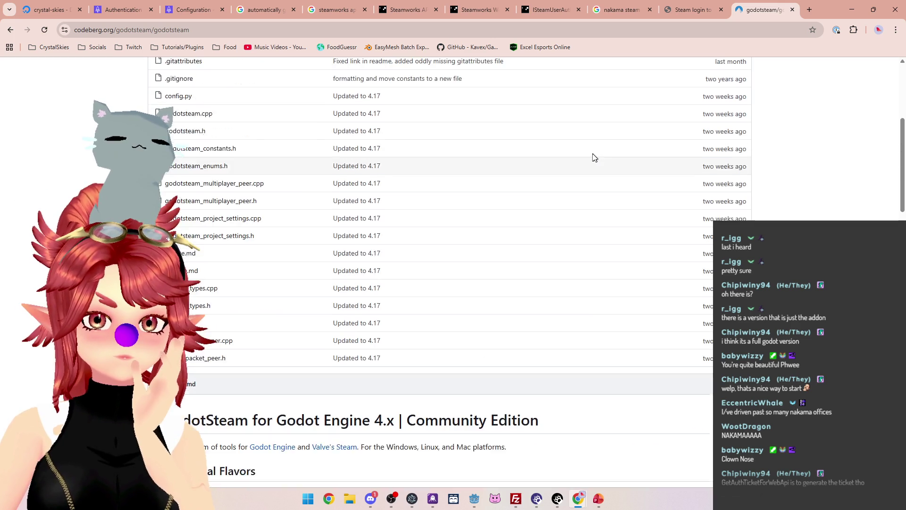
scroll(592, 158, "up", 2)
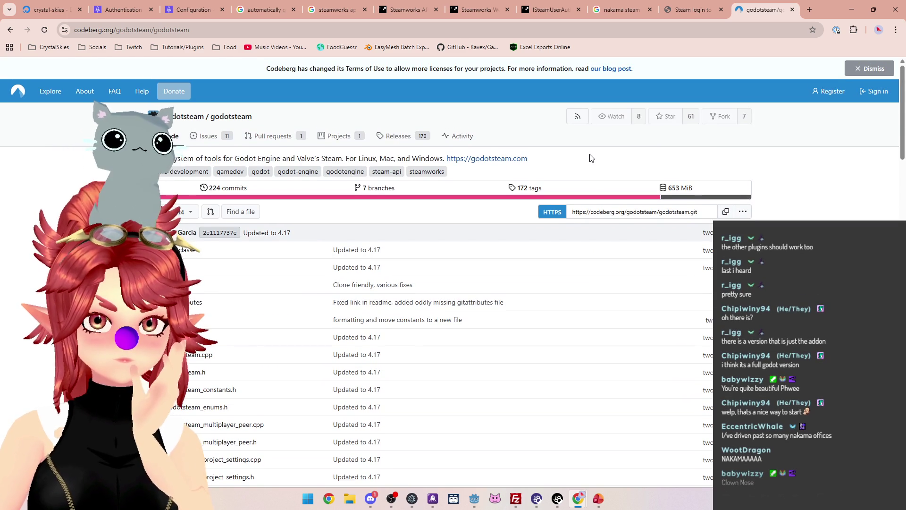
scroll(590, 157, "down", 2)
left_click(474, 498)
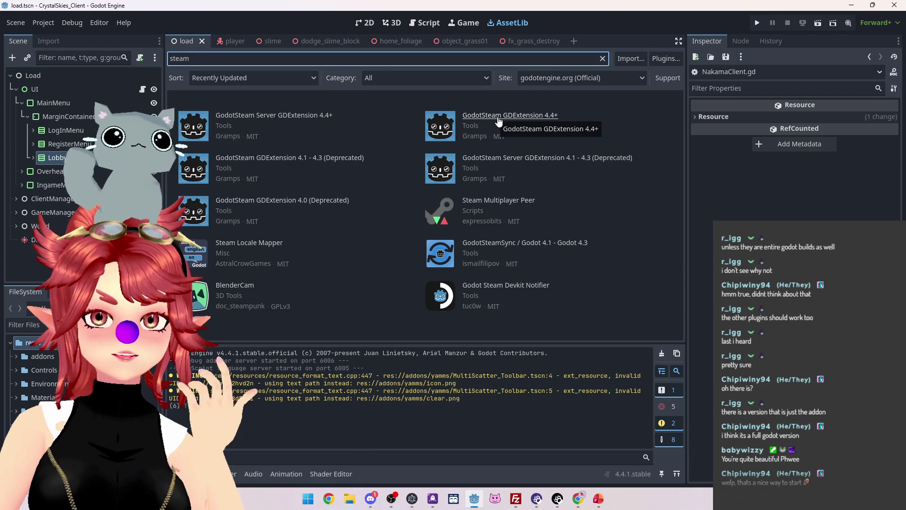
Open the GodotSteam GDExtension 4.4+ asset details and read its description and supported Godot versions.
left_click(476, 118)
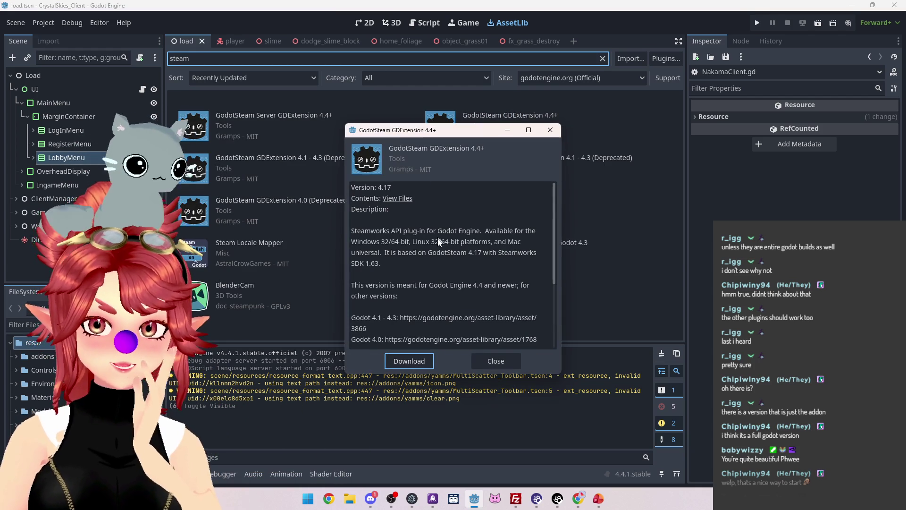
mouse_move(403, 231)
left_mouse_down()
mouse_move(493, 231)
mouse_move(519, 242)
mouse_move(437, 253)
mouse_move(482, 231)
left_mouse_up()
scroll(418, 251, "down", 2)
scroll(378, 264, "down", 2)
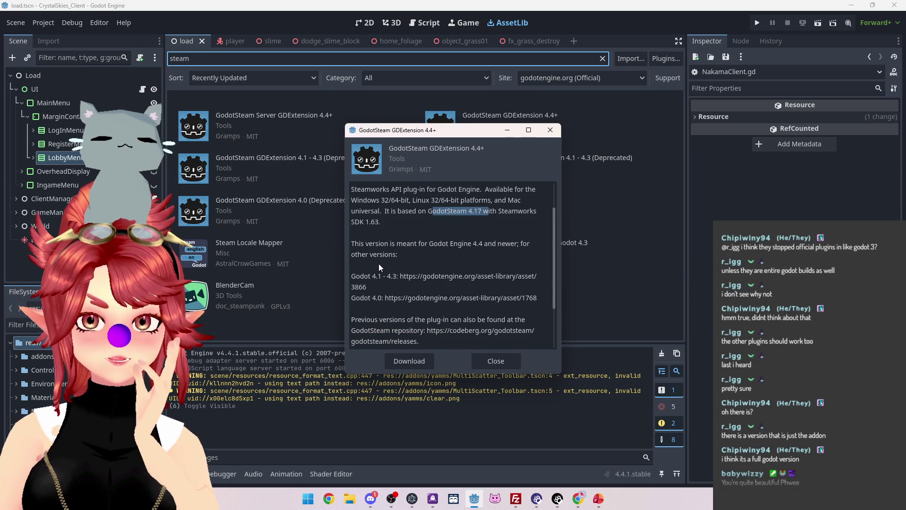
left_click_drag(380, 244, 505, 243)
scroll(472, 265, "down", 4)
left_click_drag(378, 278, 447, 279)
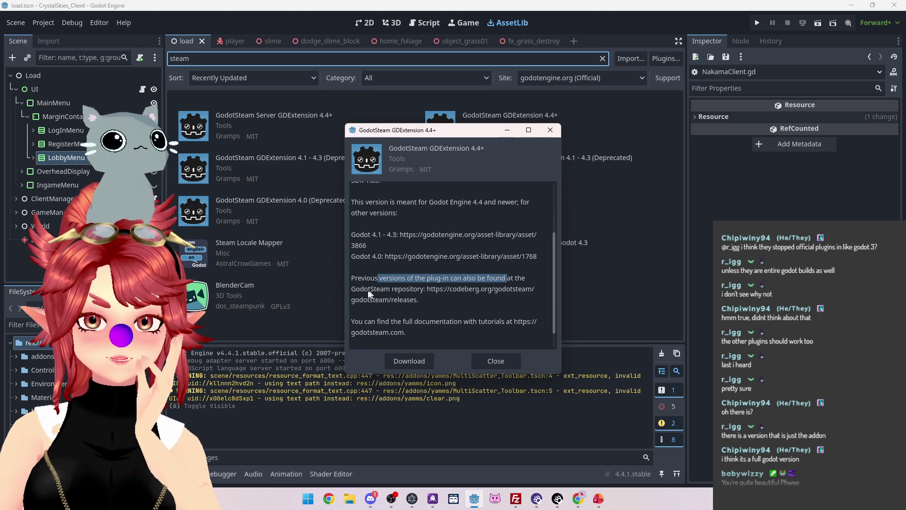
left_click_drag(364, 289, 398, 289)
scroll(415, 290, "down", 2)
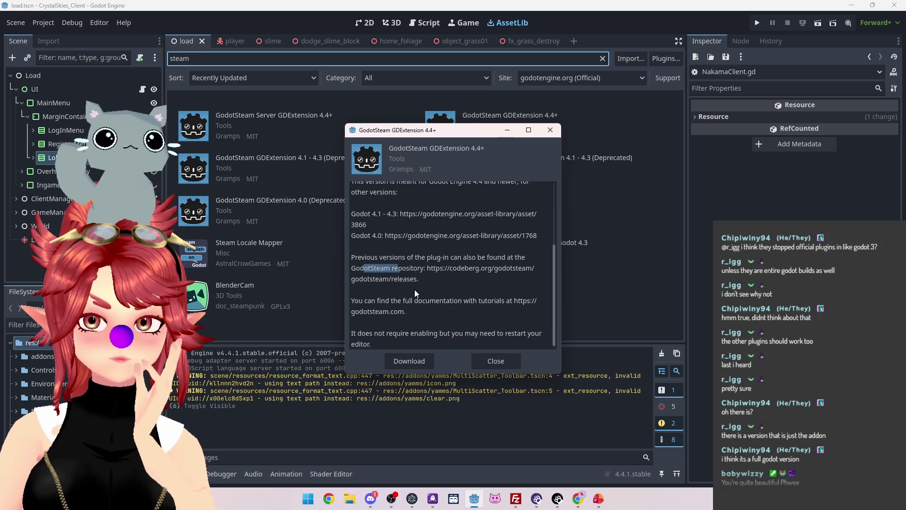
Select the Codeberg releases link in the asset description for copying.
mouse_move(427, 268)
left_mouse_down()
mouse_move(448, 267)
mouse_move(414, 279)
left_mouse_up()
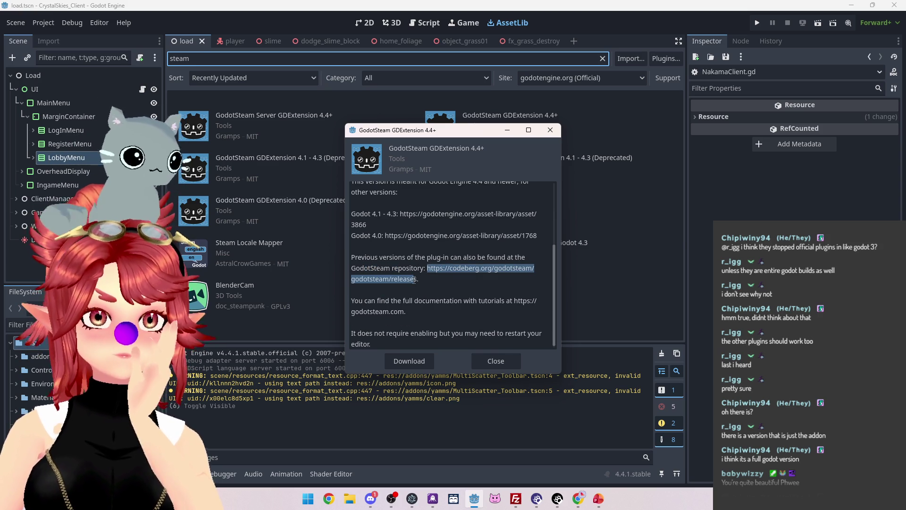
left_click_drag(414, 279, 435, 279)
left_click_drag(372, 299, 510, 301)
left_click(438, 307)
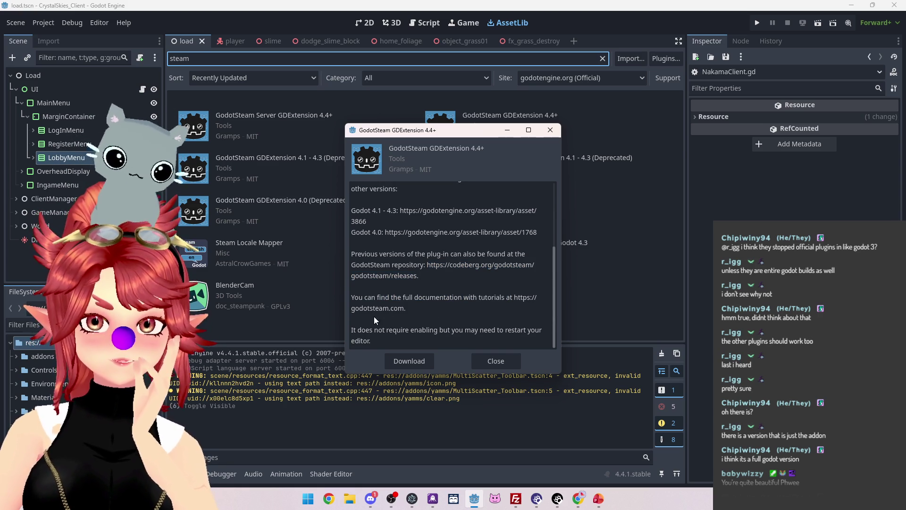
left_click_drag(393, 330, 518, 328)
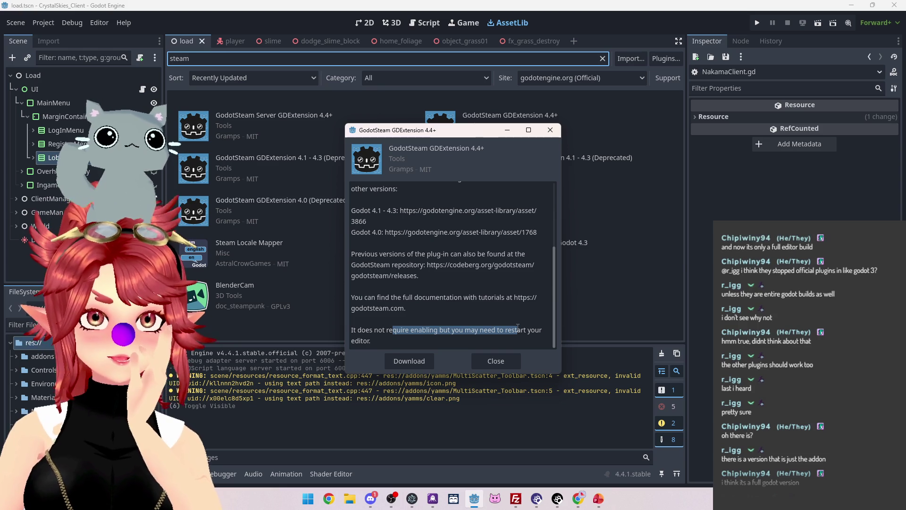
mouse_move(414, 211)
left_mouse_down()
mouse_move(434, 255)
mouse_move(428, 293)
left_mouse_up()
scroll(449, 304, "up", 3)
scroll(444, 295, "up", 1)
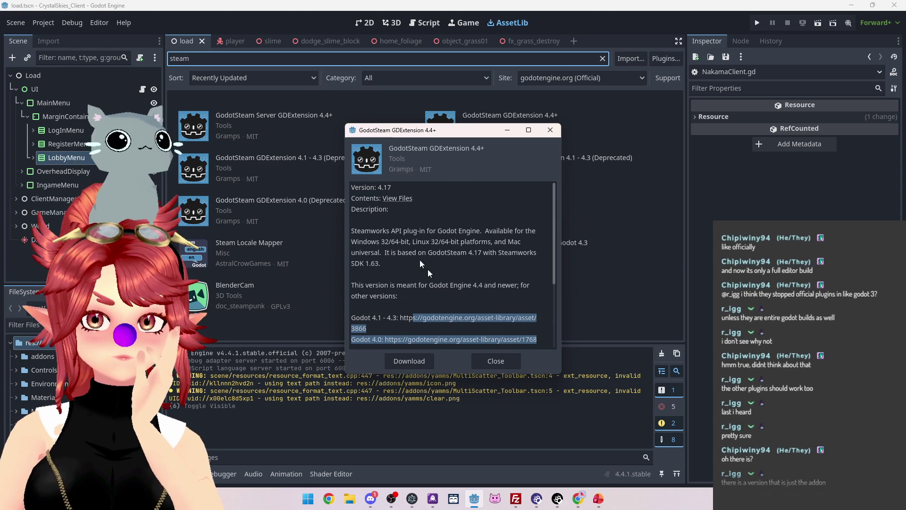
mouse_move(367, 232)
left_mouse_down()
mouse_move(420, 240)
mouse_move(354, 236)
mouse_move(427, 233)
left_mouse_up()
scroll(476, 253, "down", 4)
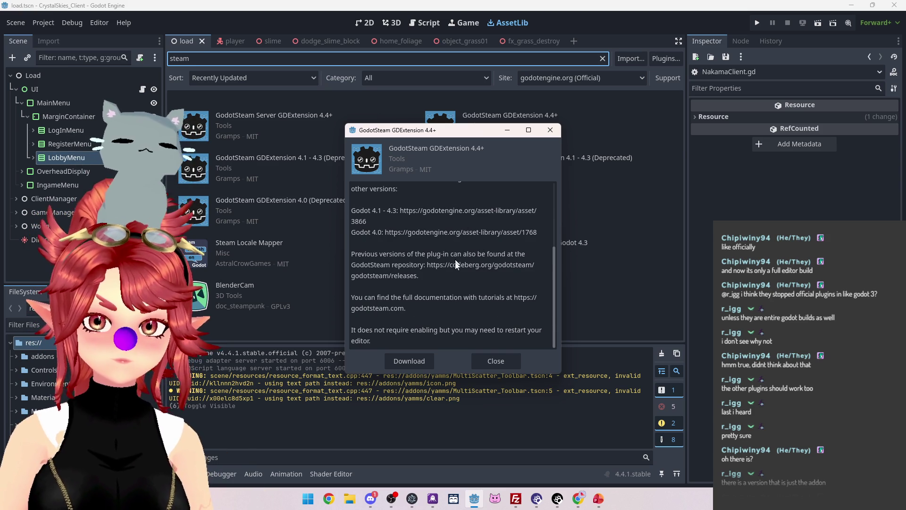
left_click_drag(427, 265, 417, 278)
key("ctrl+c")
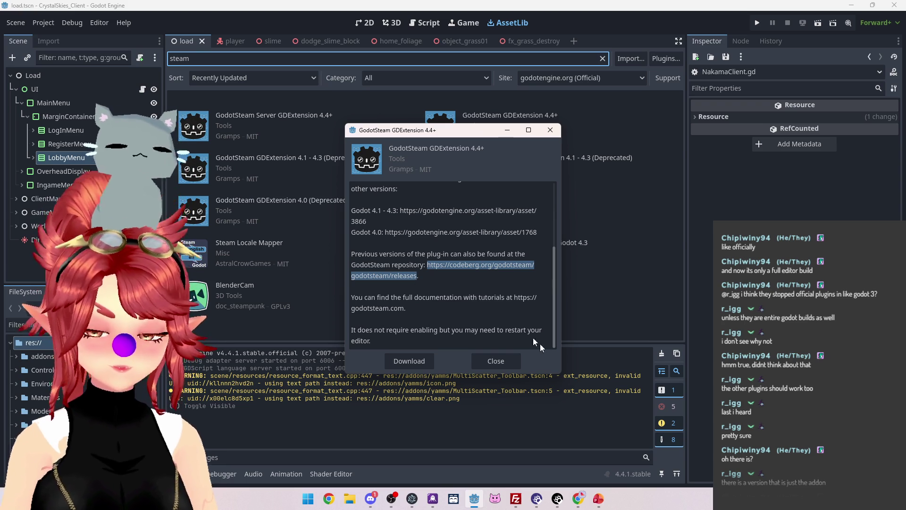
Paste the copied link into a new tab to load the GodotSteam releases page.
mouse_move(578, 499)
left_click(595, 448)
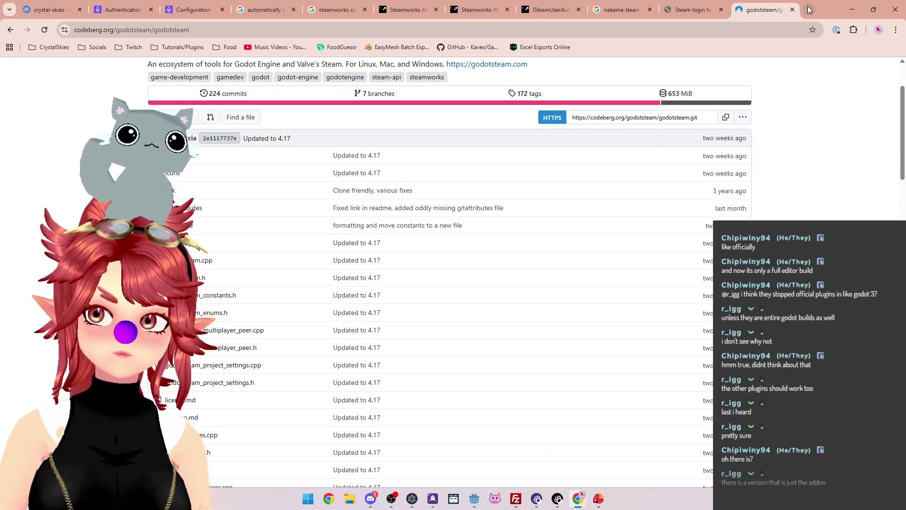
left_click(808, 10)
key("ctrl+v")
key("Return")
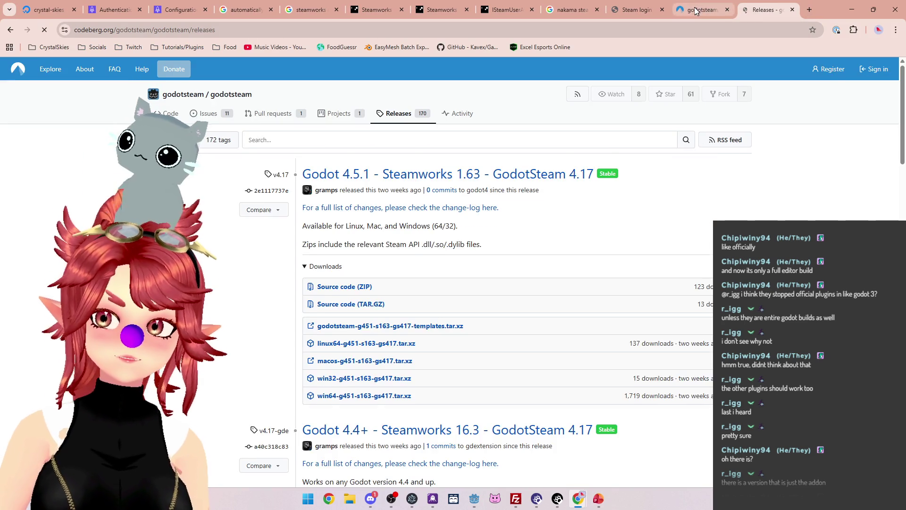
Compare the releases list with the repository's 'Updated to 4.17' commit, then return to Godot.
left_click(700, 10)
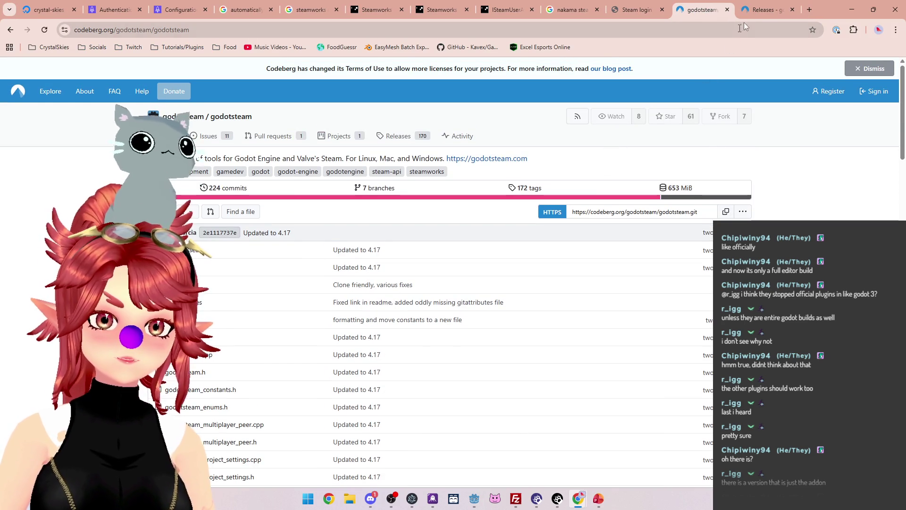
left_click(754, 11)
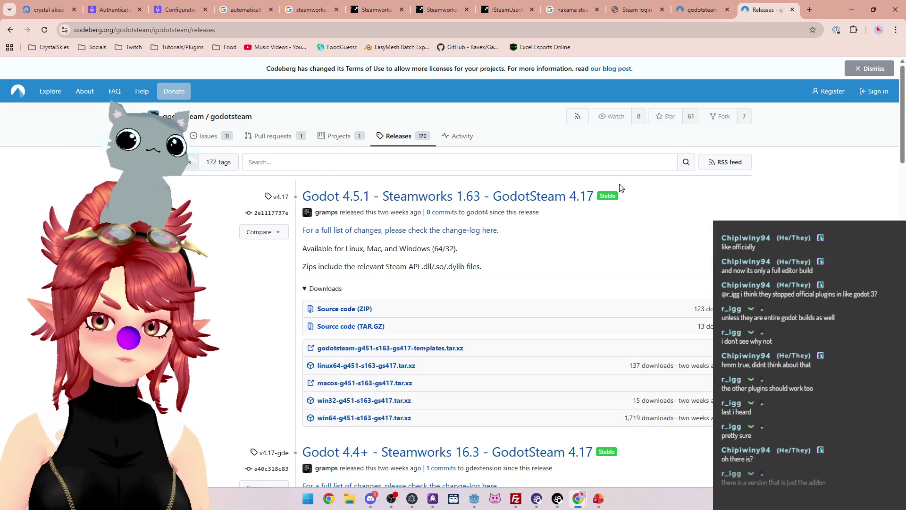
scroll(620, 186, "down", 3)
scroll(620, 187, "up", 4)
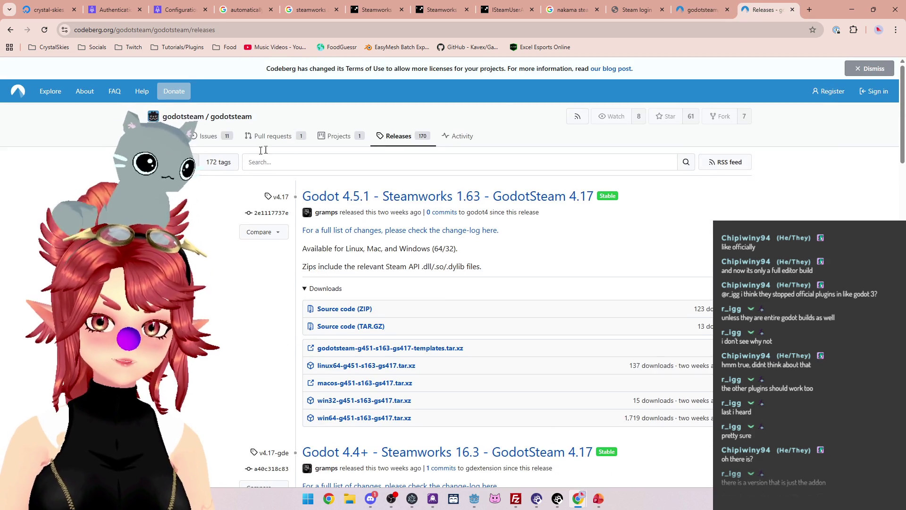
left_click(673, 15)
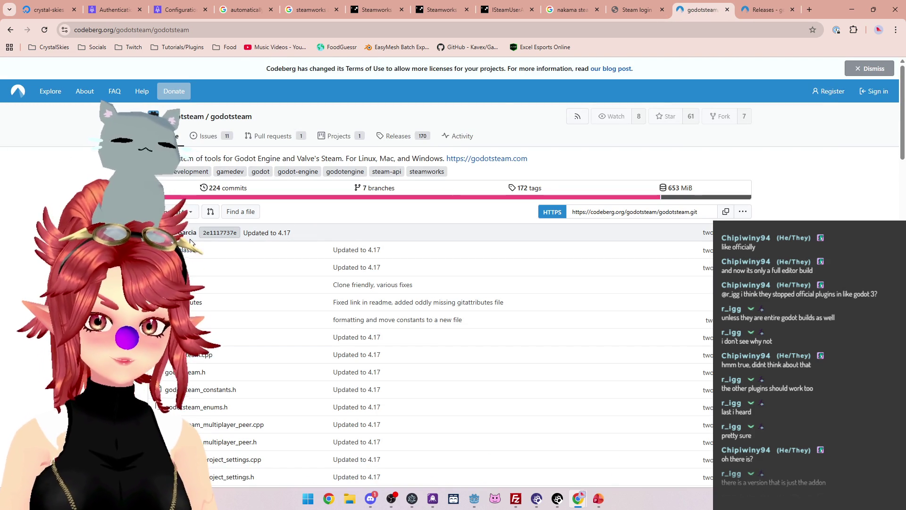
left_click(762, 17)
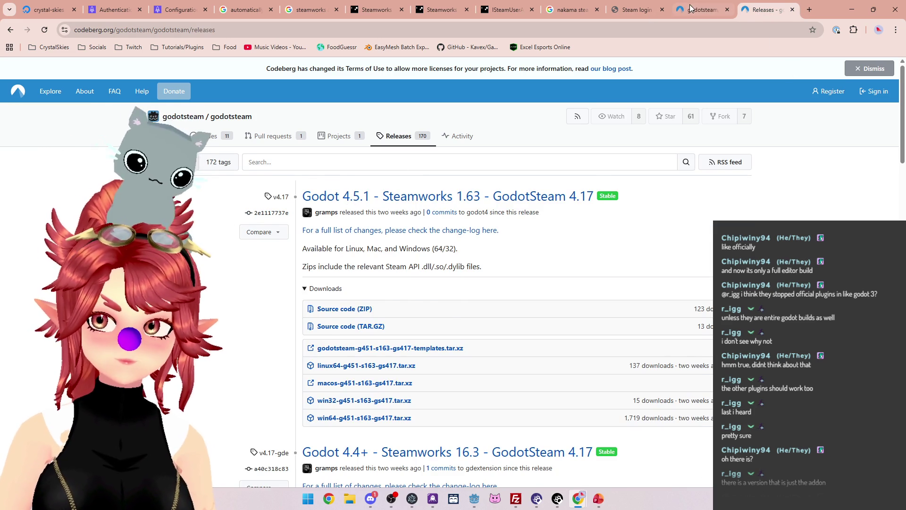
key("ctrl+shift+Tab")
left_click(770, 17)
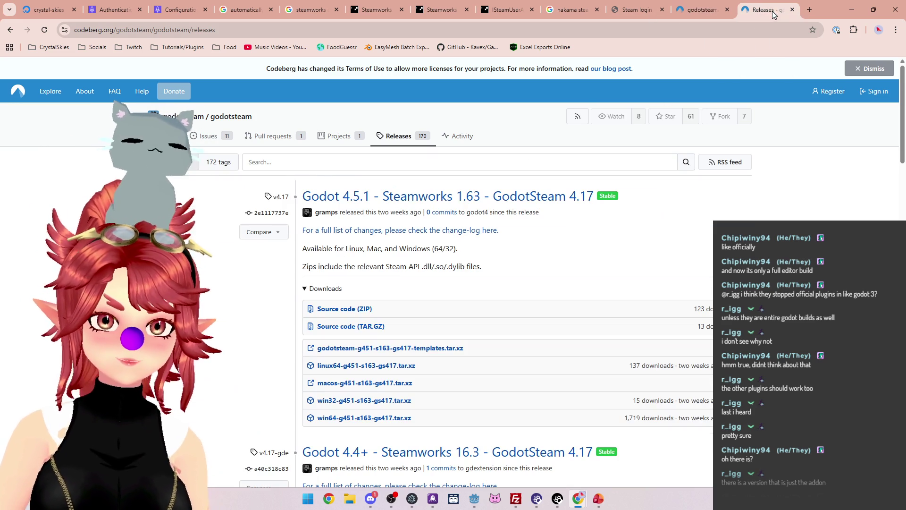
left_click(676, 18)
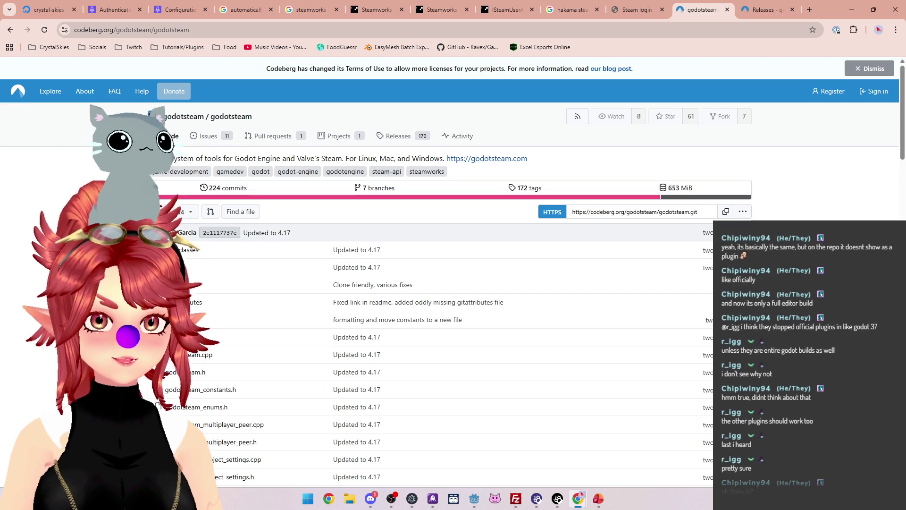
left_click(475, 500)
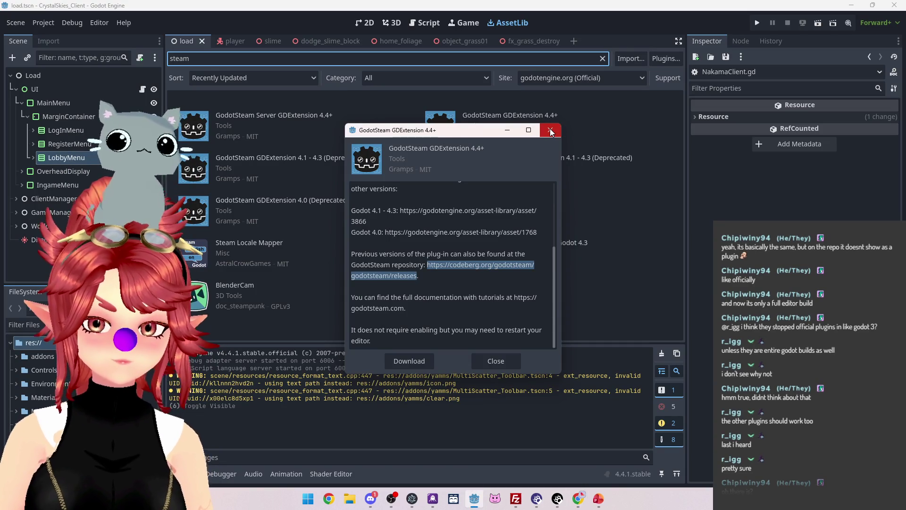
Download GodotSteam GDExtension 4.4+ and review the godotsteam folder in the install preview.
left_click(407, 363)
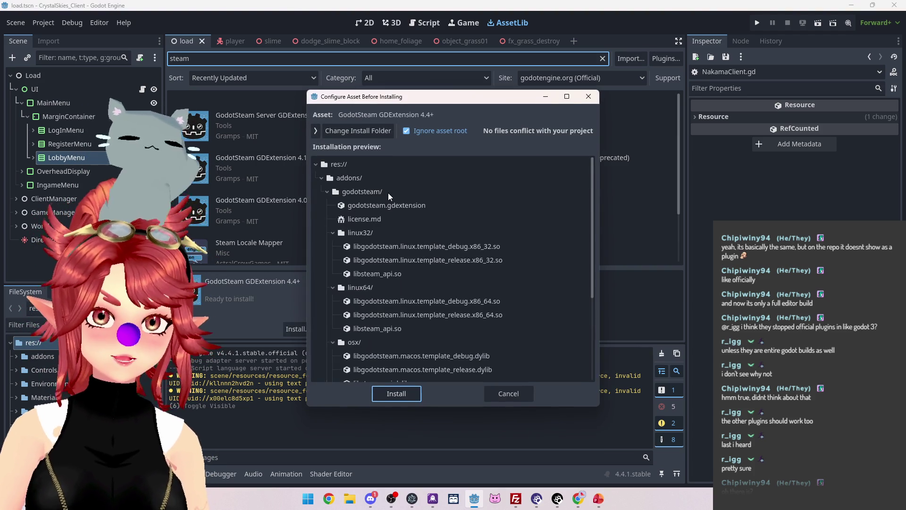
mouse_move(449, 100)
left_mouse_down()
mouse_move(417, 75)
mouse_move(428, 71)
left_mouse_up()
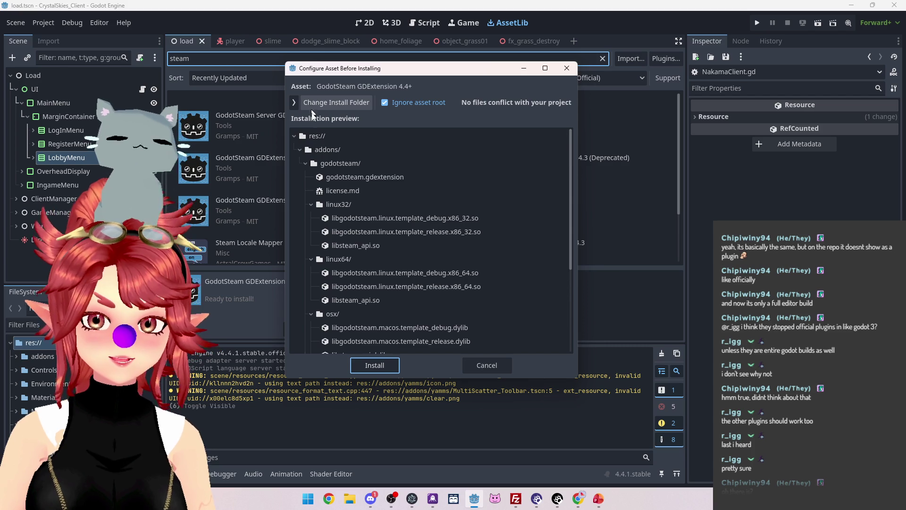
scroll(342, 260, "down", 3)
scroll(326, 213, "up", 5)
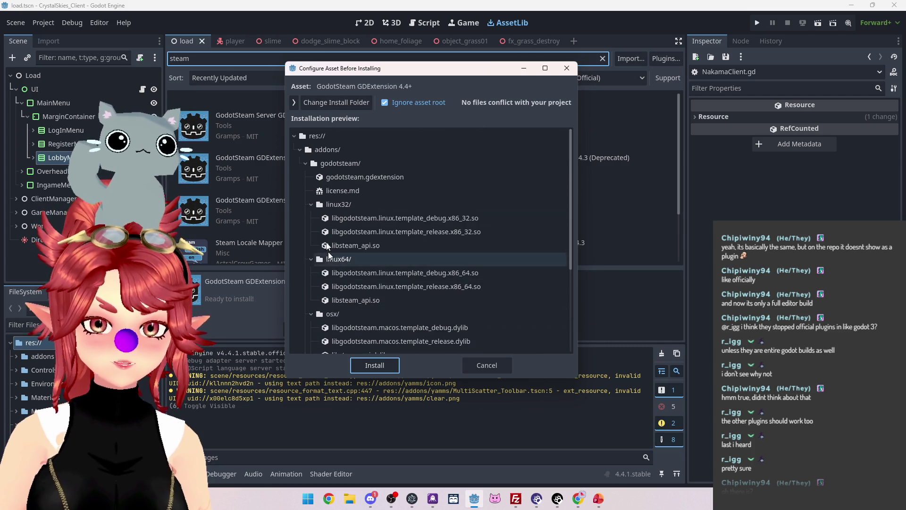
left_click(305, 163)
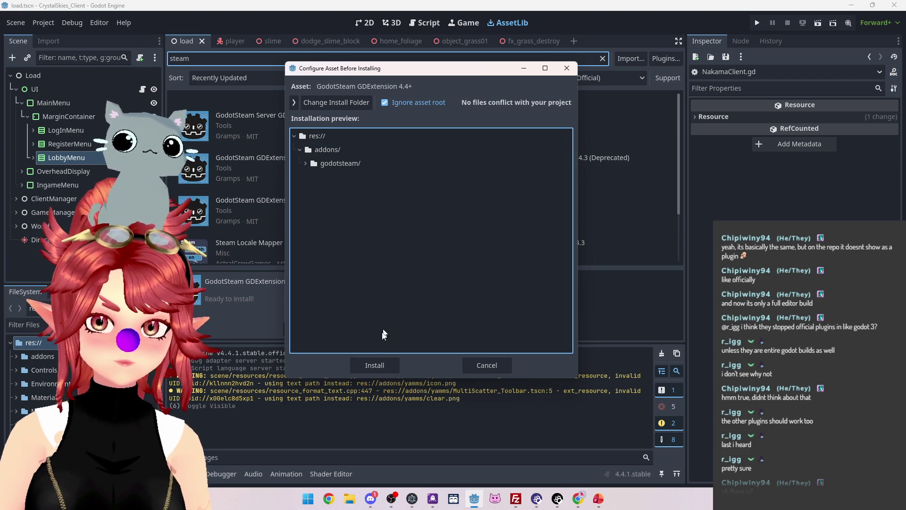
Install the asset and verify addons/godotsteam appears in the FileSystem dock.
left_click(372, 369)
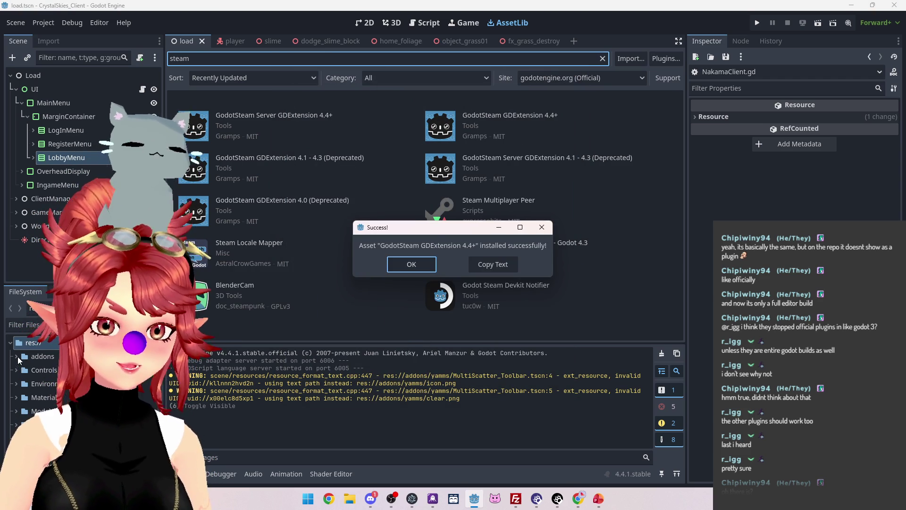
left_click(404, 263)
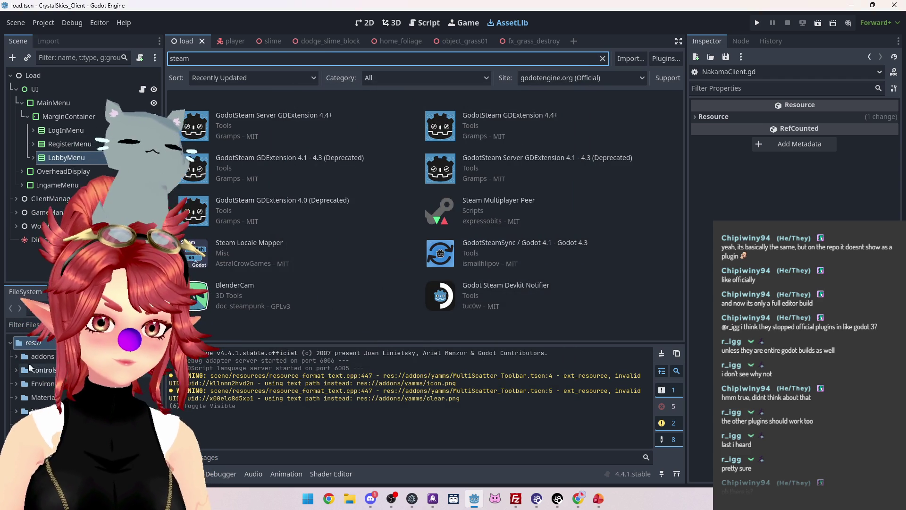
left_click(16, 357)
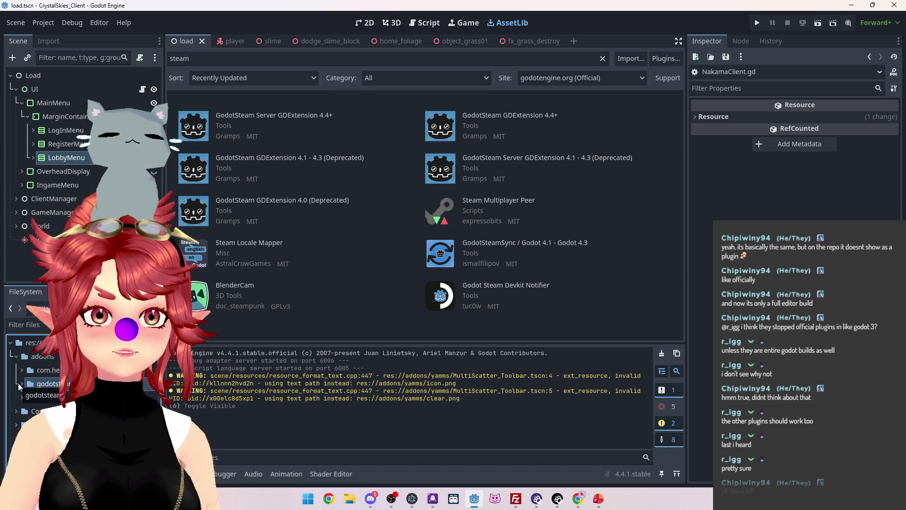
mouse_move(578, 499)
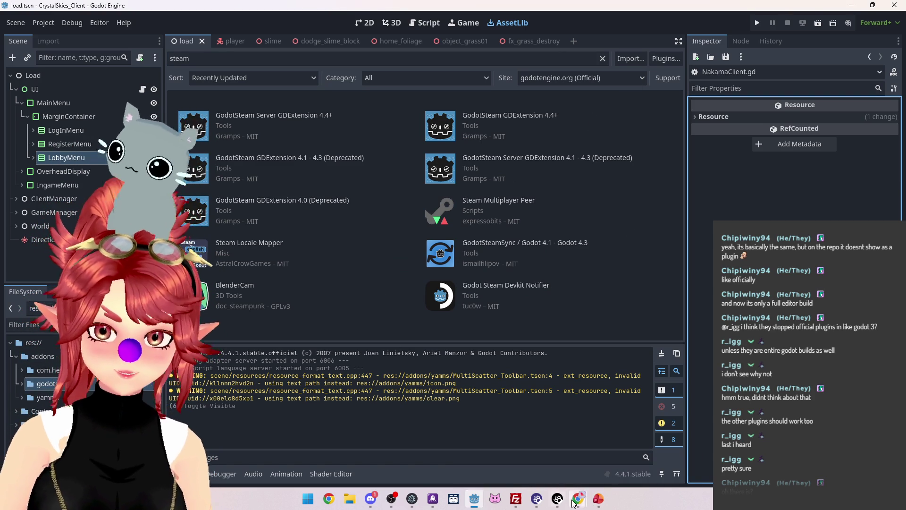
left_click(509, 451)
Close the GodotSteam repository and Releases tabs, then highlight the tutorial's line about already using GodotSteam.
left_click(792, 9)
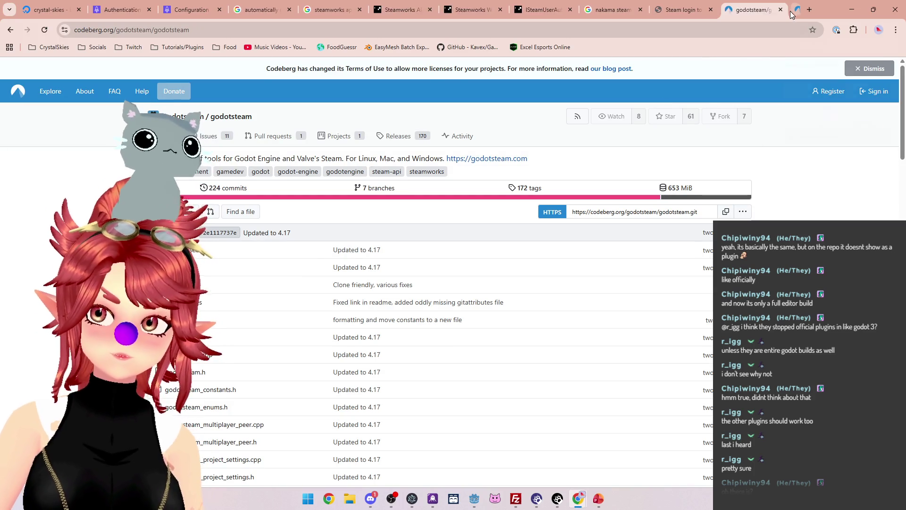
left_click(793, 10)
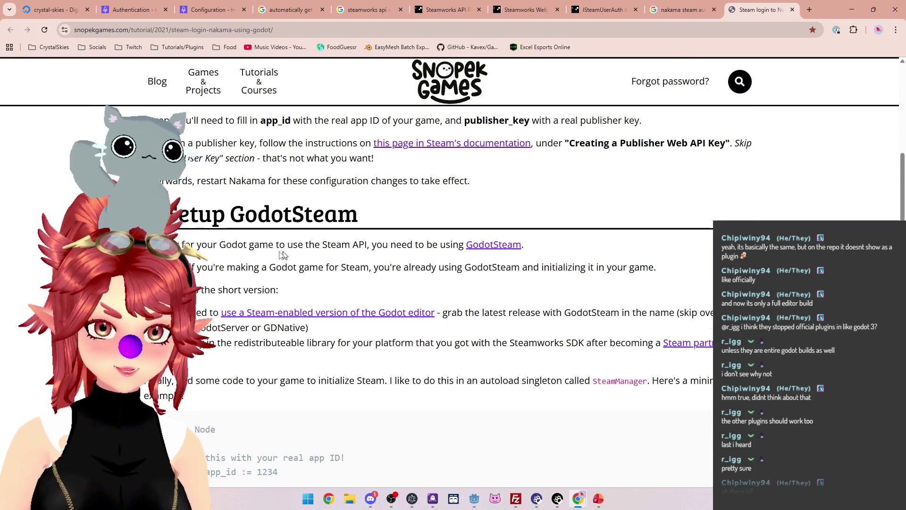
left_click_drag(156, 267, 561, 269)
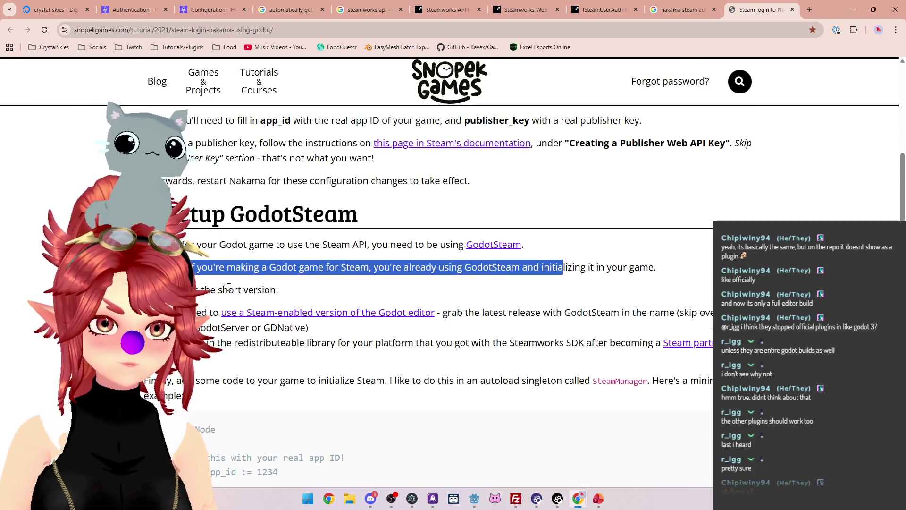
left_click(630, 268)
left_click_drag(630, 268, 549, 268)
left_click(252, 289)
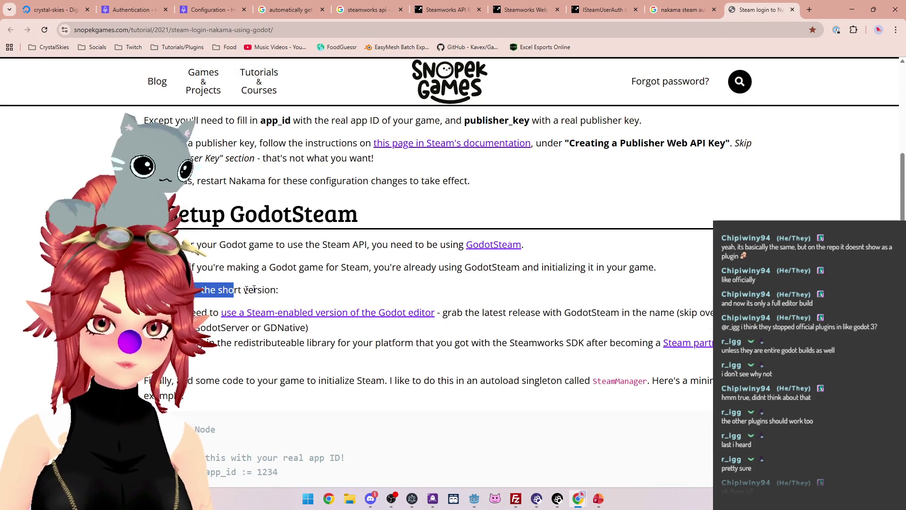
Highlight the Setup GodotSteam advice on the latest release and copying the Steamworks redistributable library.
scroll(252, 290, "down", 1)
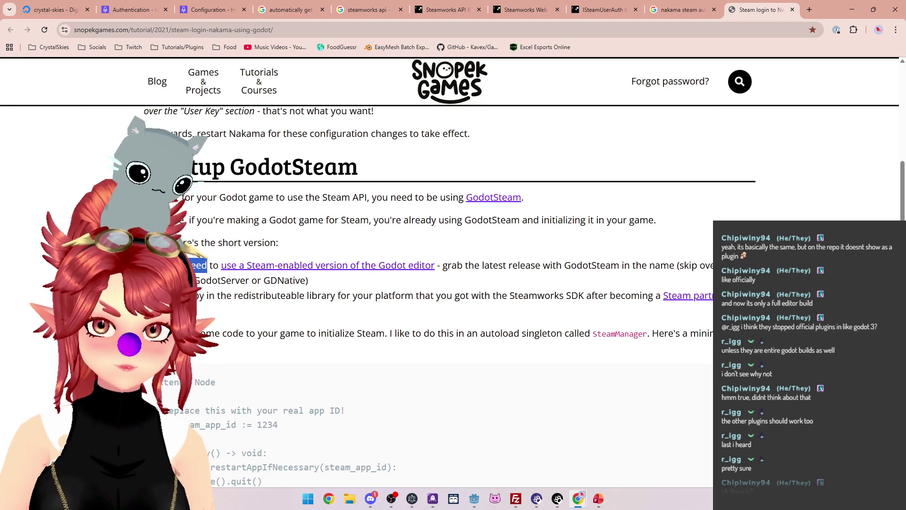
mouse_move(463, 266)
left_mouse_down()
mouse_move(624, 266)
mouse_move(604, 281)
left_mouse_up()
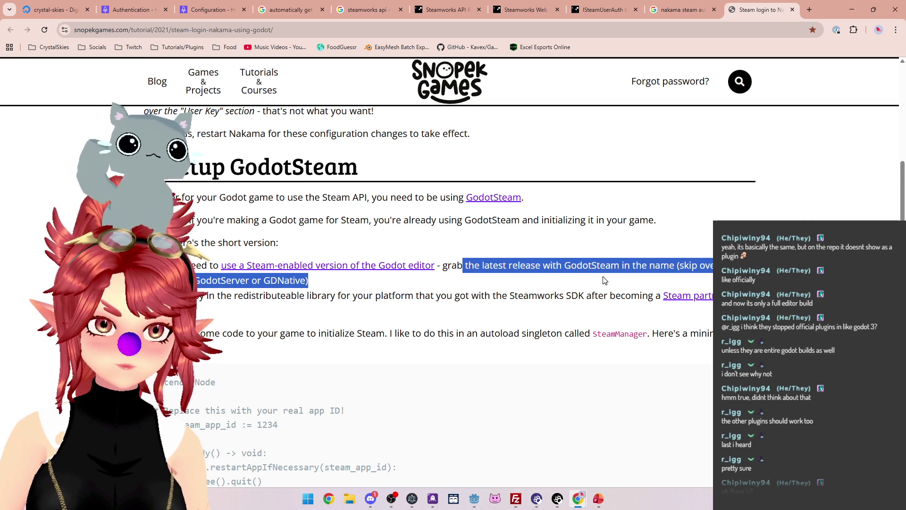
left_click(333, 297)
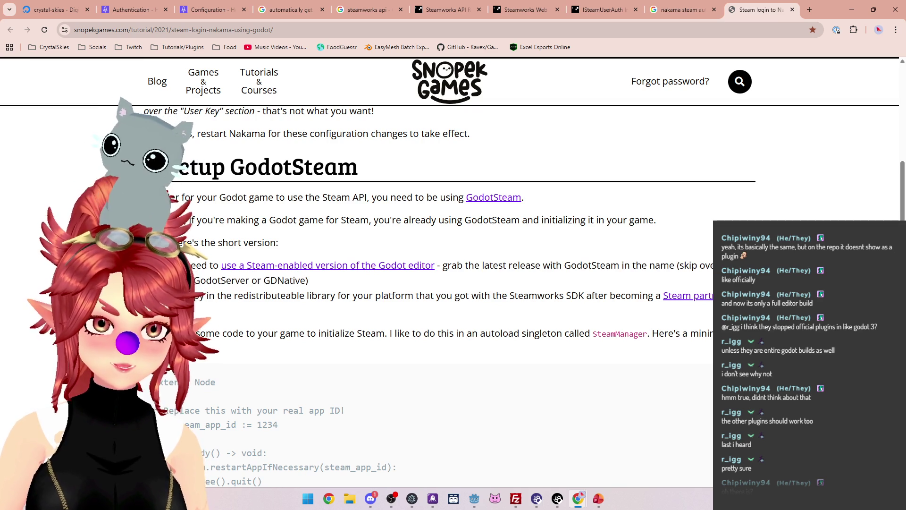
mouse_move(251, 296)
left_mouse_down()
mouse_move(640, 296)
mouse_move(250, 296)
mouse_move(277, 296)
left_mouse_up()
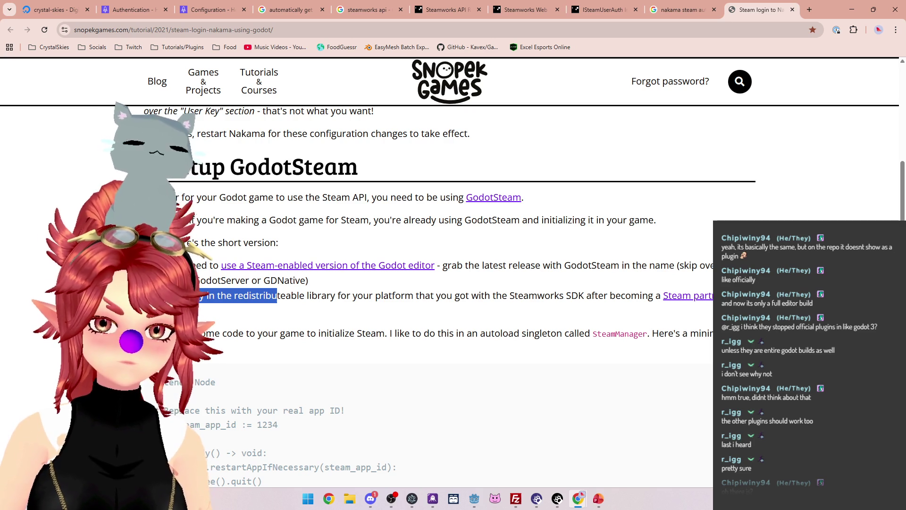
left_click_drag(276, 295, 584, 296)
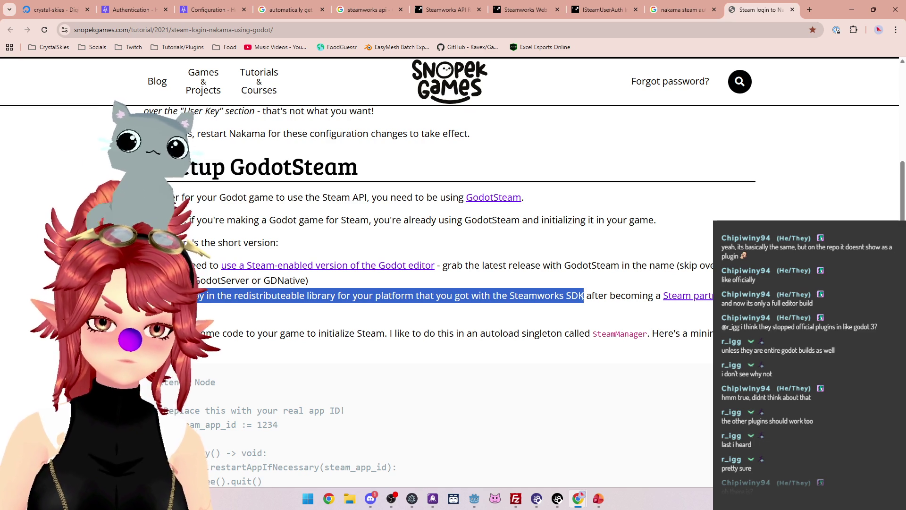
scroll(513, 329, "down", 1)
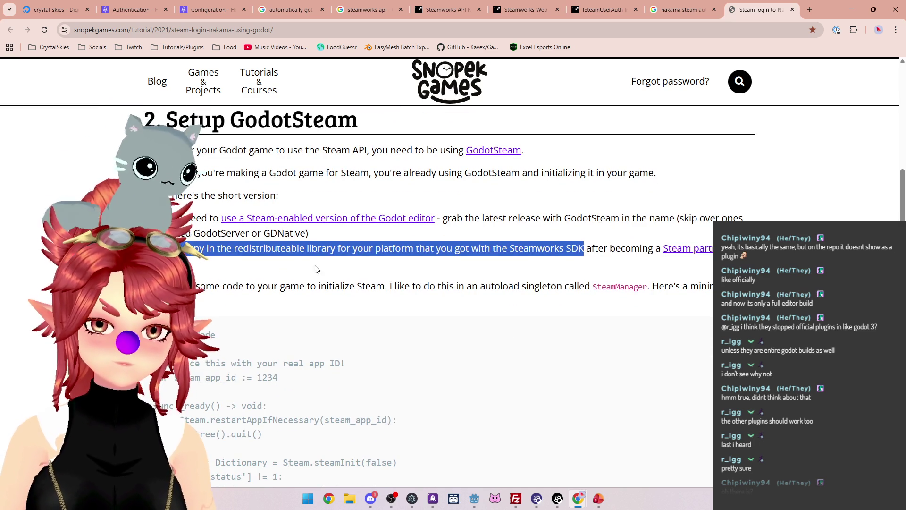
left_click(308, 252)
left_click_drag(232, 248, 595, 248)
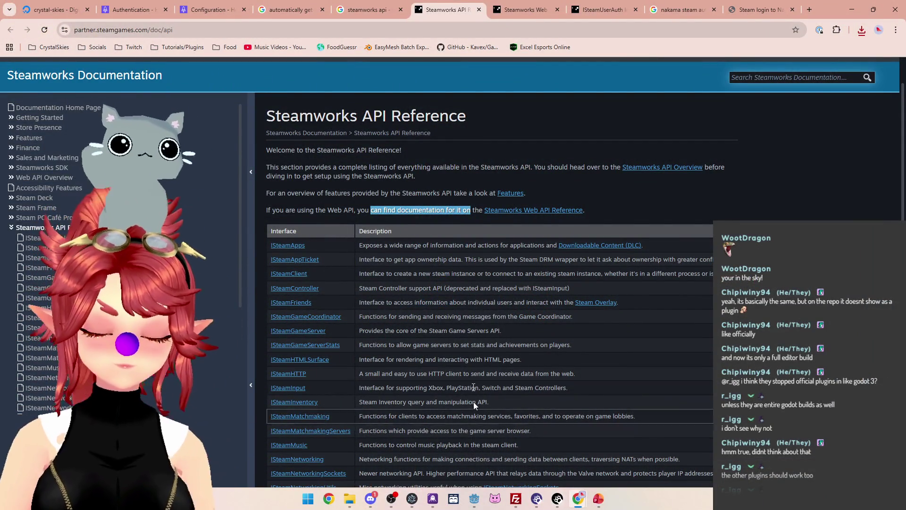
left_click(350, 498)
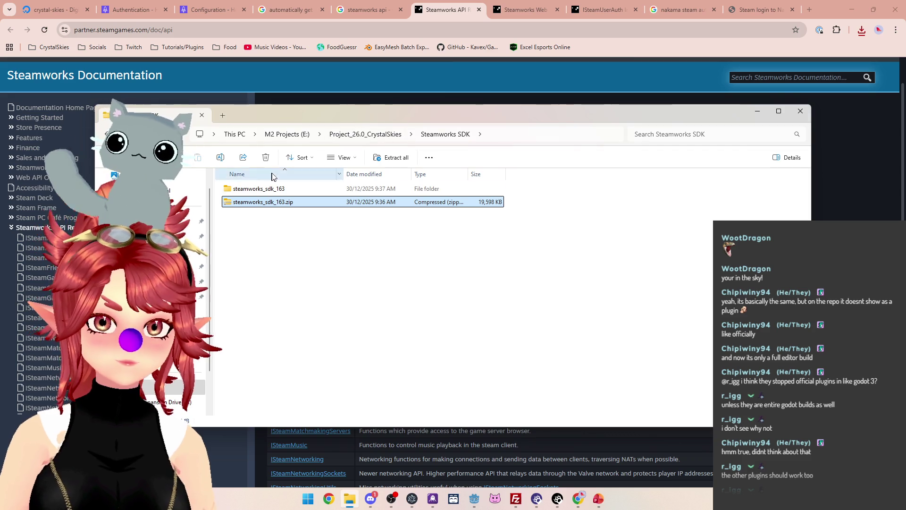
left_click(283, 189)
double_click(283, 189)
double_click(260, 191)
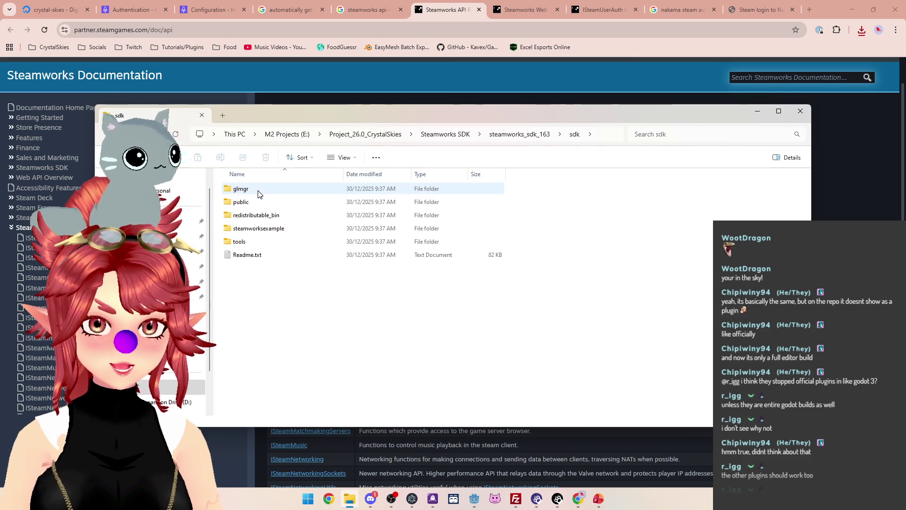
double_click(253, 216)
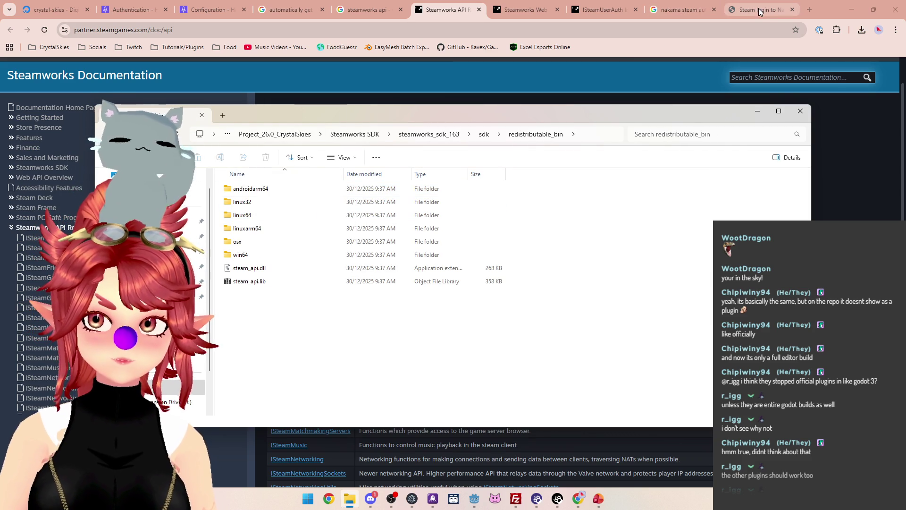
left_click(682, 10)
left_click(755, 10)
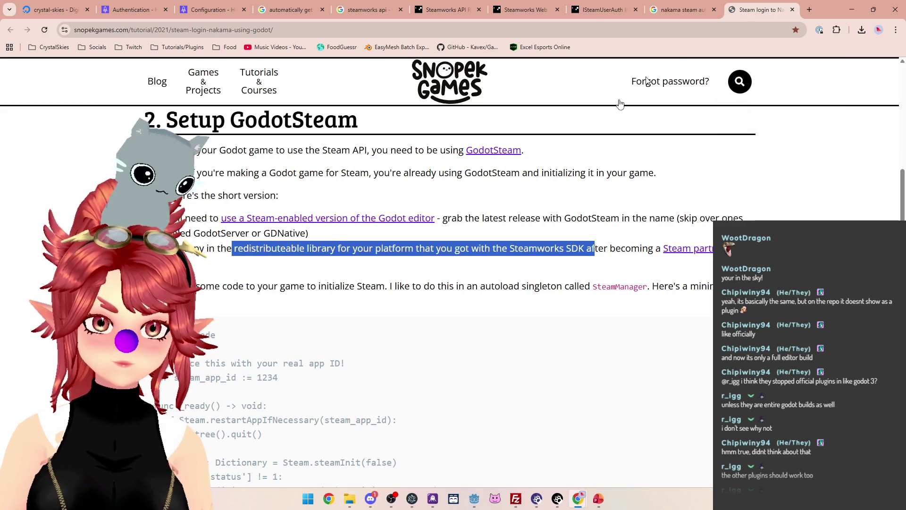
left_click_drag(194, 253, 420, 258)
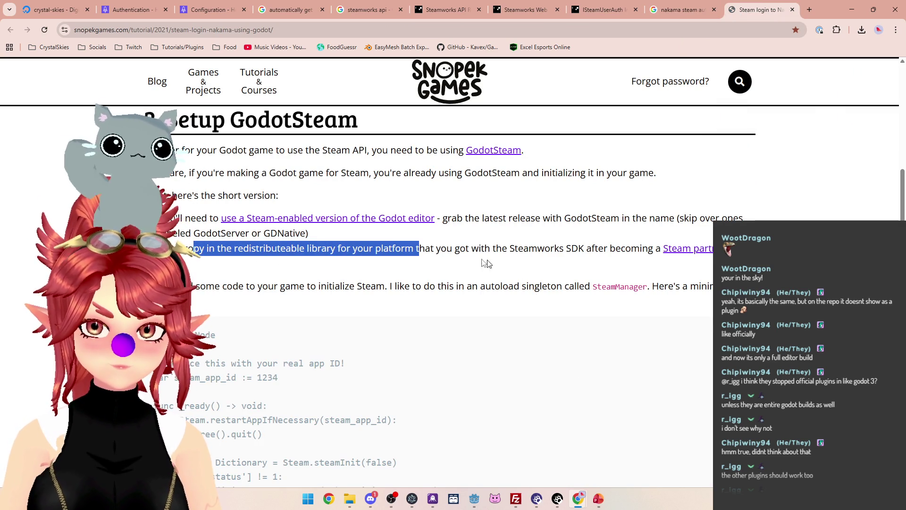
left_click(443, 248)
left_click_drag(227, 249, 375, 249)
left_click(349, 499)
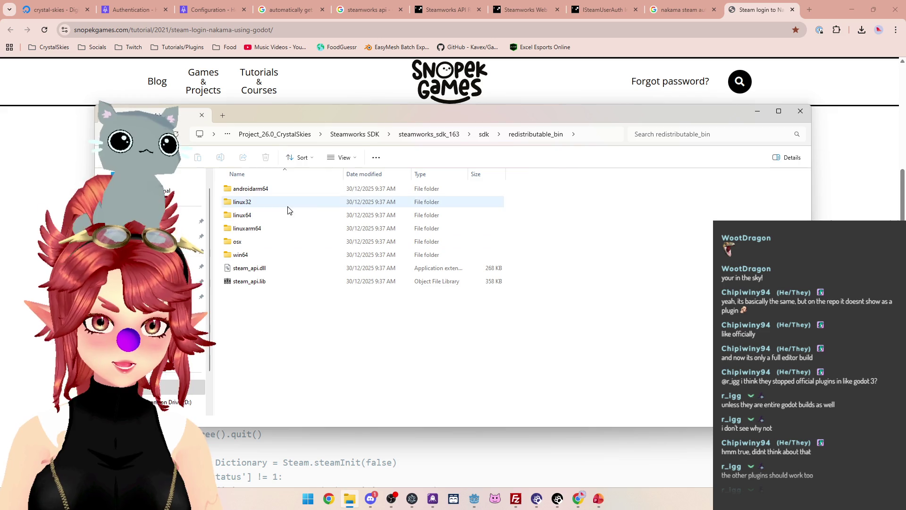
left_click(484, 134)
left_click(255, 241)
double_click(261, 216)
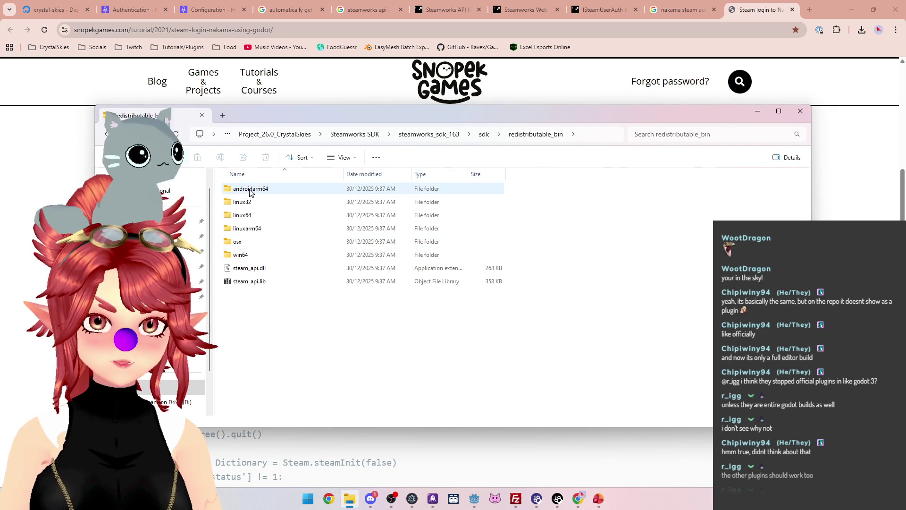
left_click(243, 215)
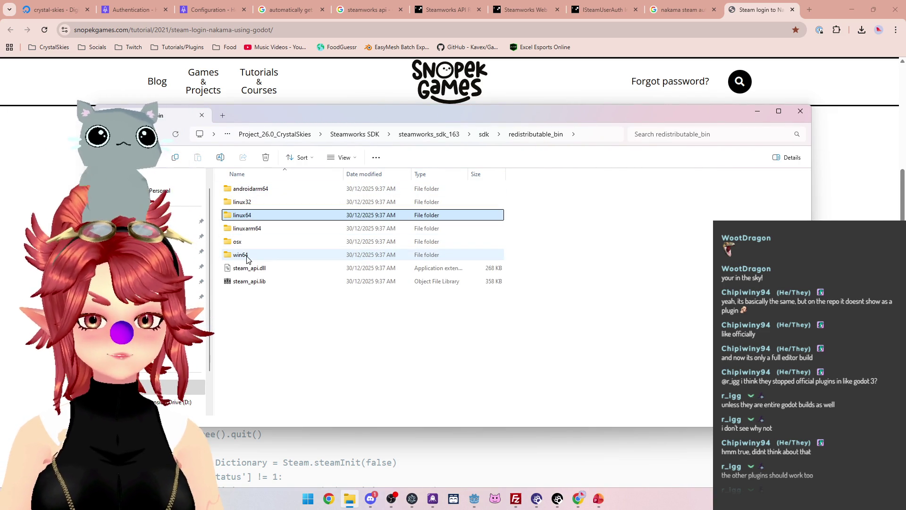
left_click(242, 256)
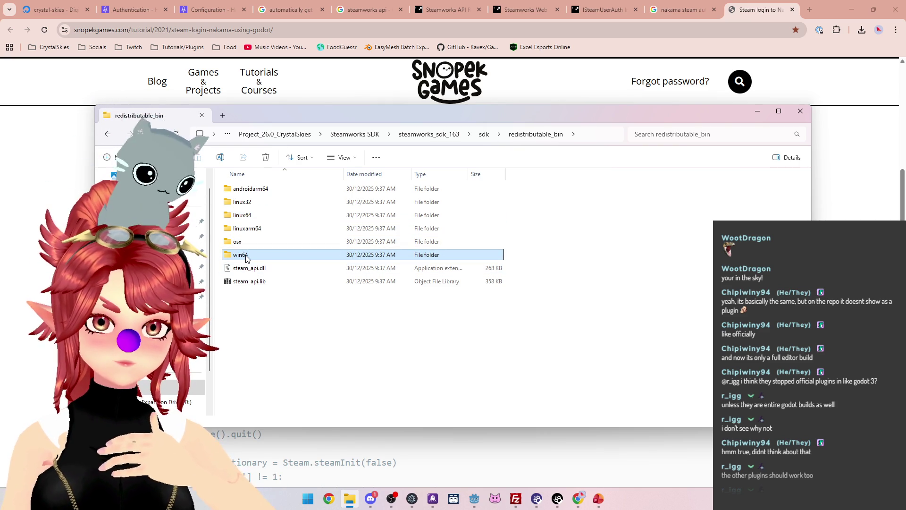
double_click(242, 255)
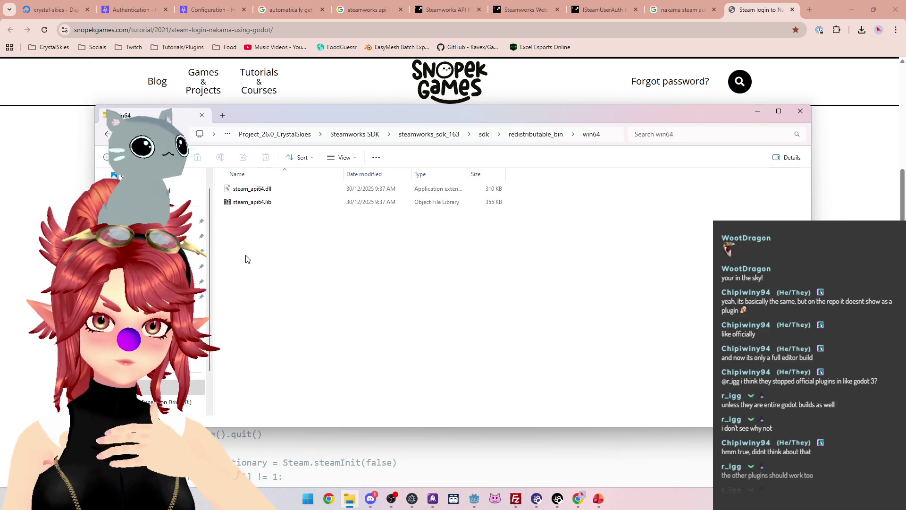
left_click(538, 134)
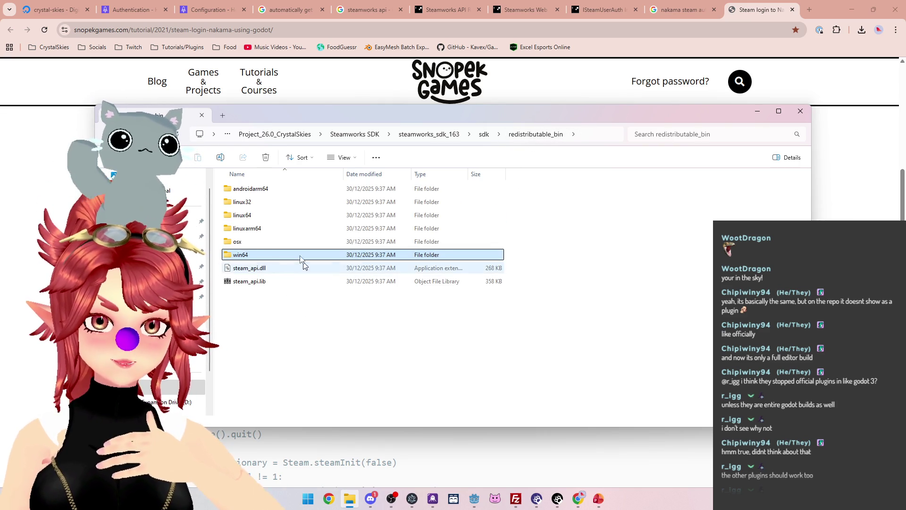
left_click(756, 9)
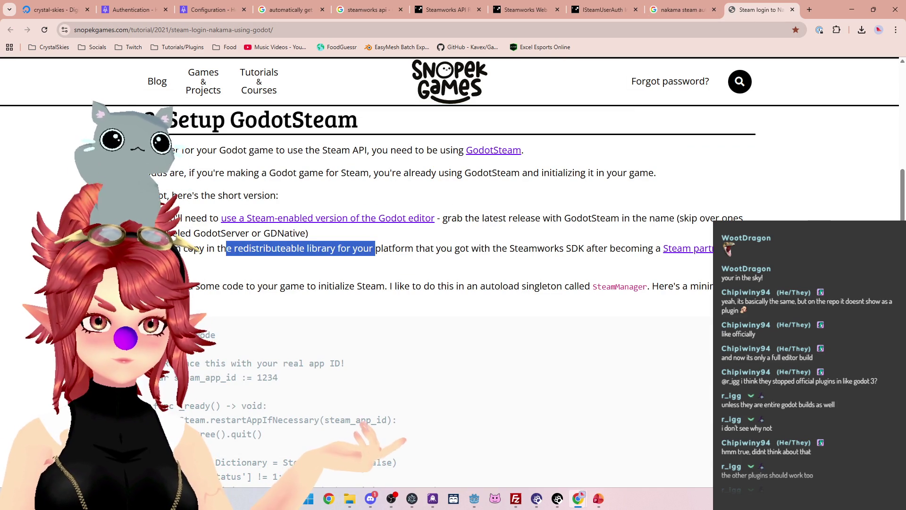
Scroll past the code sample, open the GodotSteam documentation link in a new tab, and switch to it.
scroll(392, 273, "down", 1)
scroll(392, 272, "up", 1)
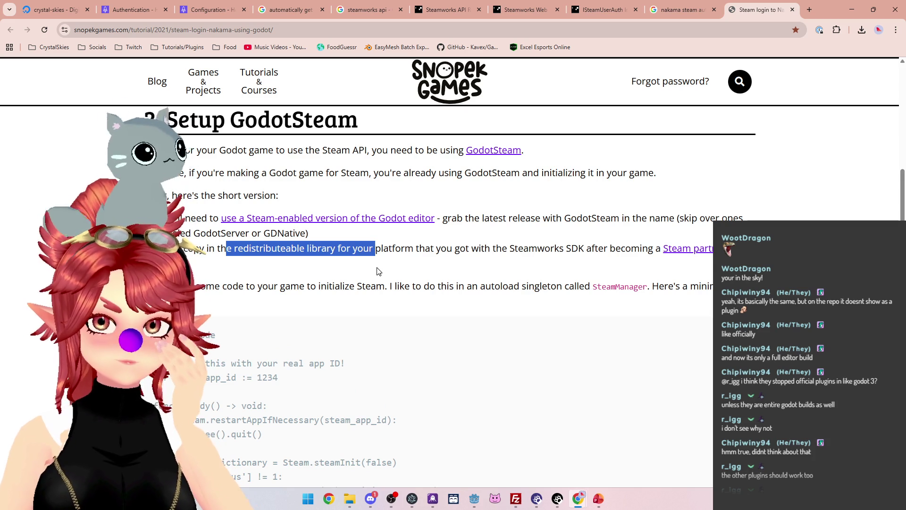
scroll(377, 271, "down", 3)
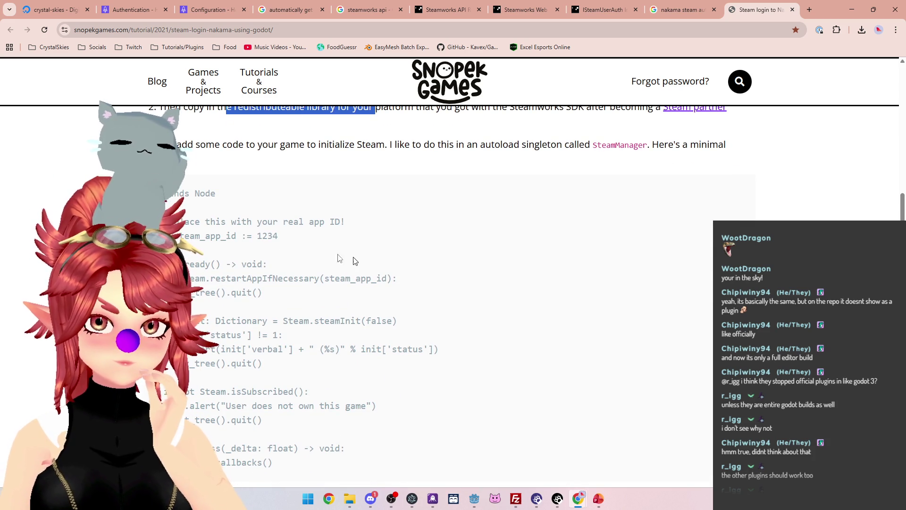
scroll(275, 266, "down", 1)
scroll(278, 268, "down", 1)
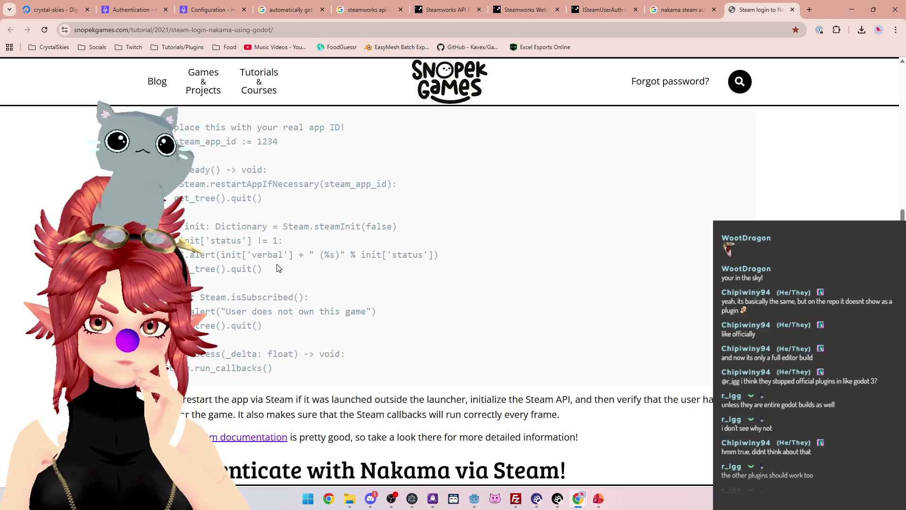
middle_click(233, 443)
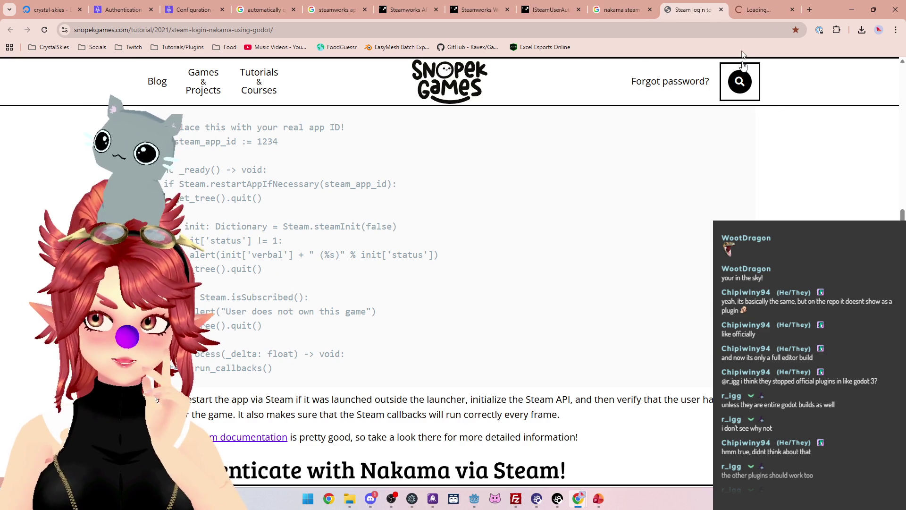
left_click(752, 14)
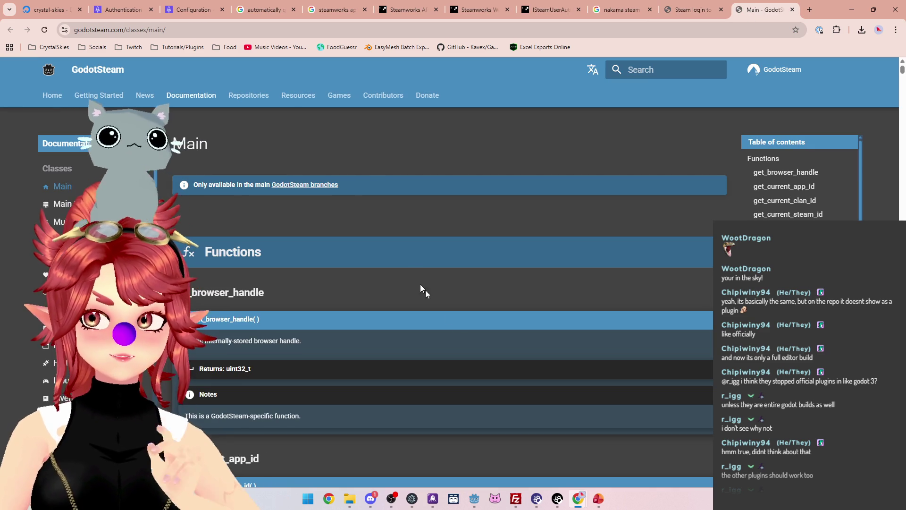
scroll(362, 287, "down", 1)
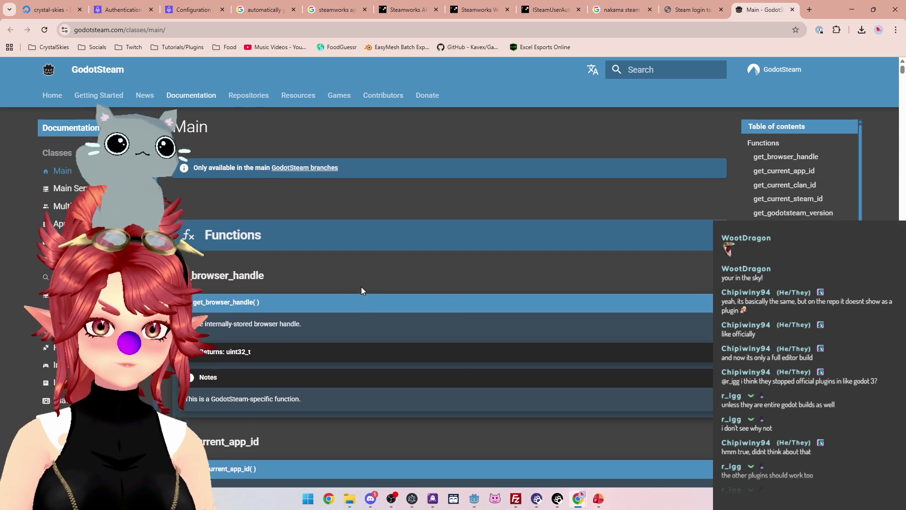
scroll(344, 283, "down", 2)
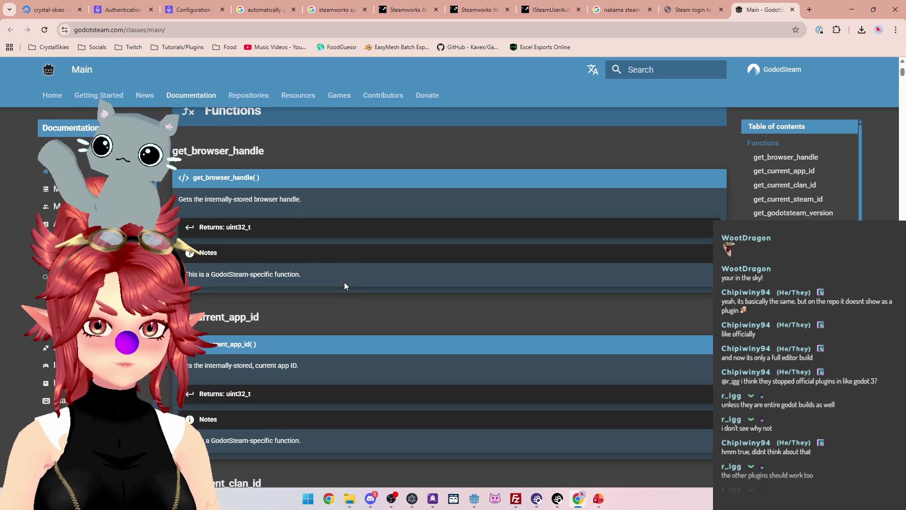
scroll(72, 188, "down", 5)
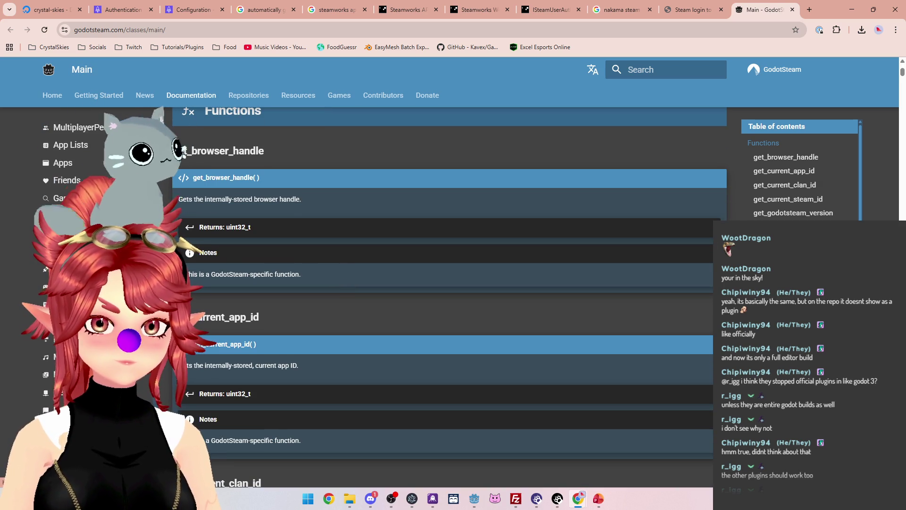
scroll(72, 236, "down", 4)
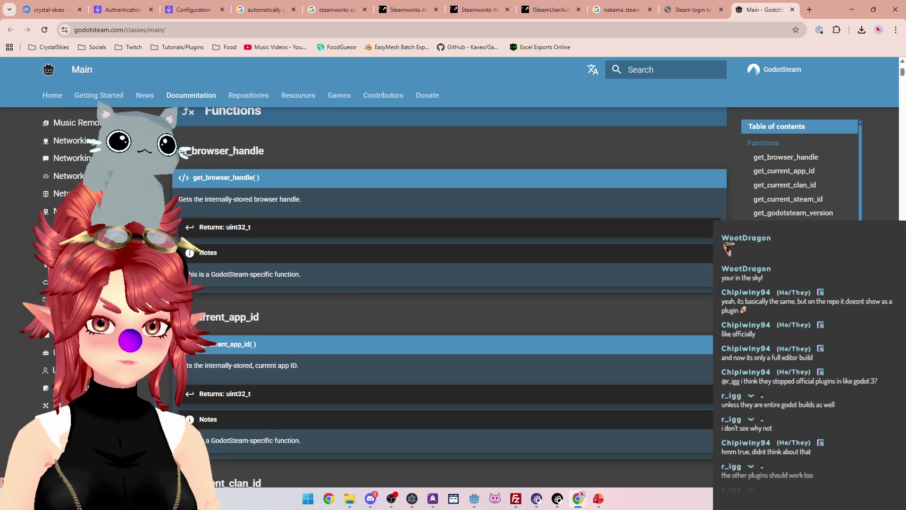
scroll(71, 236, "down", 3)
scroll(444, 283, "down", 5)
scroll(443, 284, "up", 5)
scroll(307, 423, "up", 3)
scroll(72, 189, "up", 8)
scroll(72, 213, "up", 2)
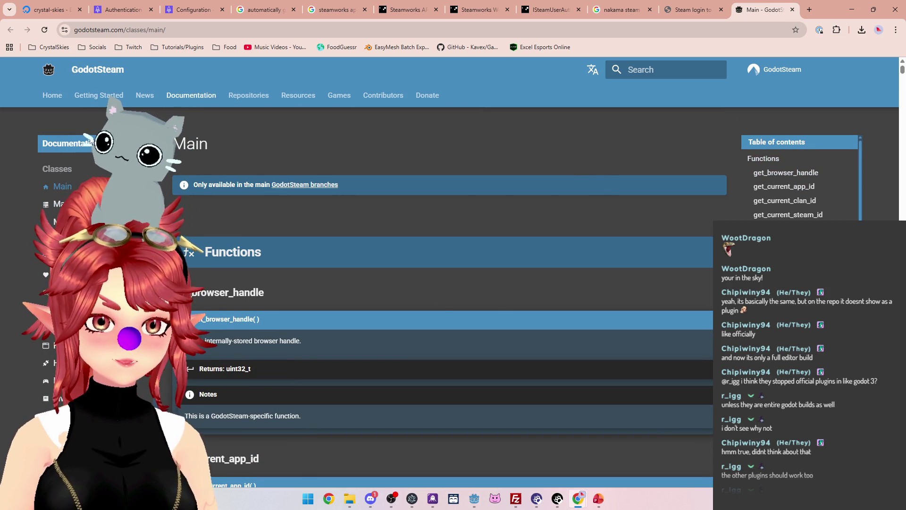
left_click(106, 97)
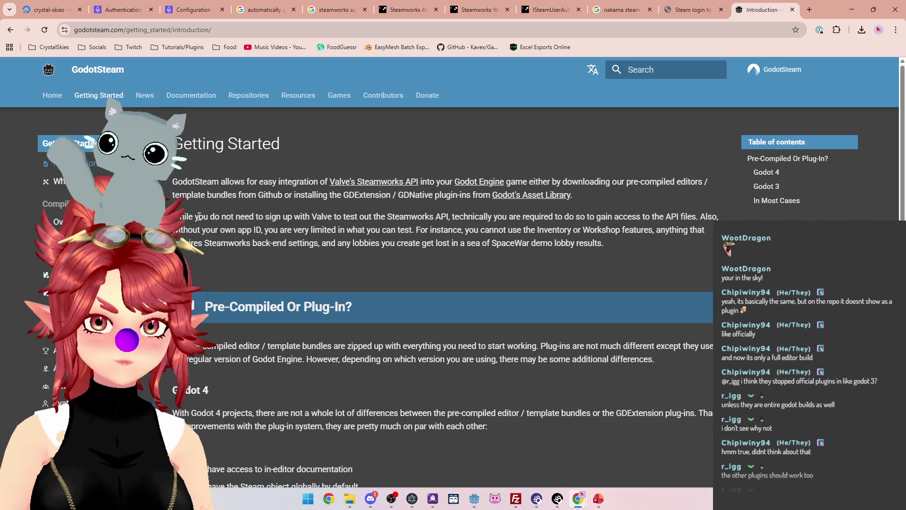
Highlight the introduction's sentences on signing up with Valve and testing limits without an app ID.
left_click_drag(196, 216, 695, 216)
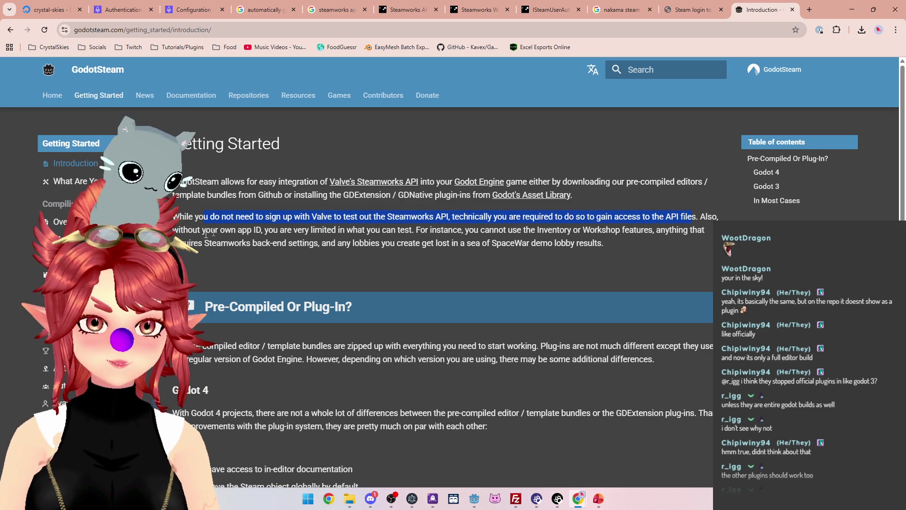
mouse_move(242, 230)
left_mouse_down()
mouse_move(472, 228)
mouse_move(647, 240)
left_mouse_up()
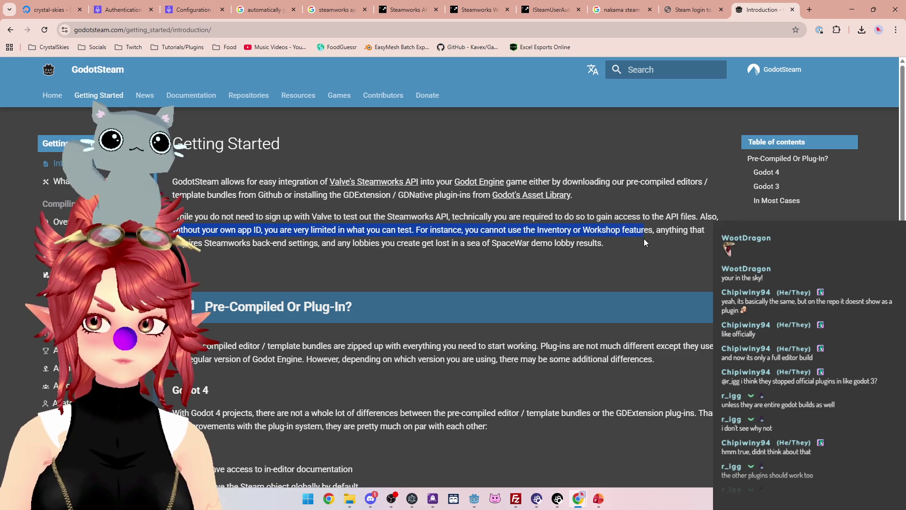
left_click(360, 246)
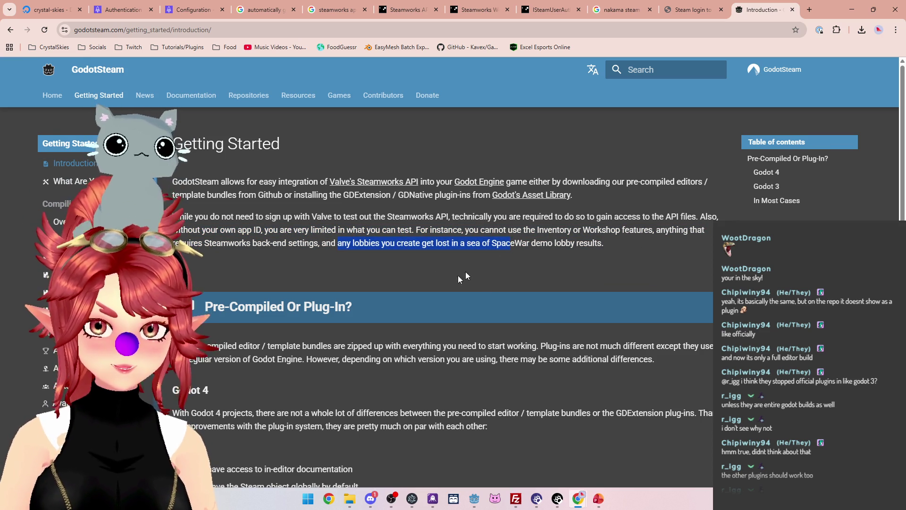
scroll(475, 270, "down", 3)
left_click_drag(174, 204, 211, 207)
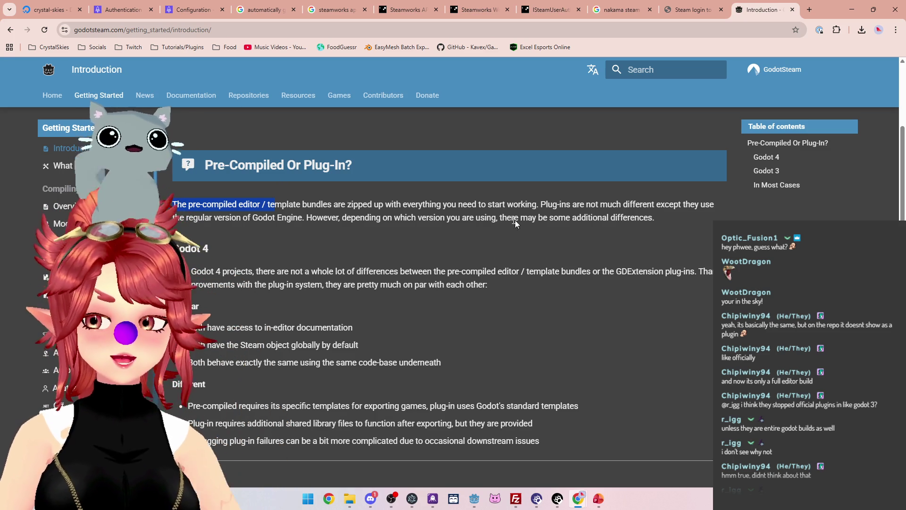
Highlight the notes on pre-compiled export templates and the plug-in's shared library requirement.
scroll(248, 218, "down", 2)
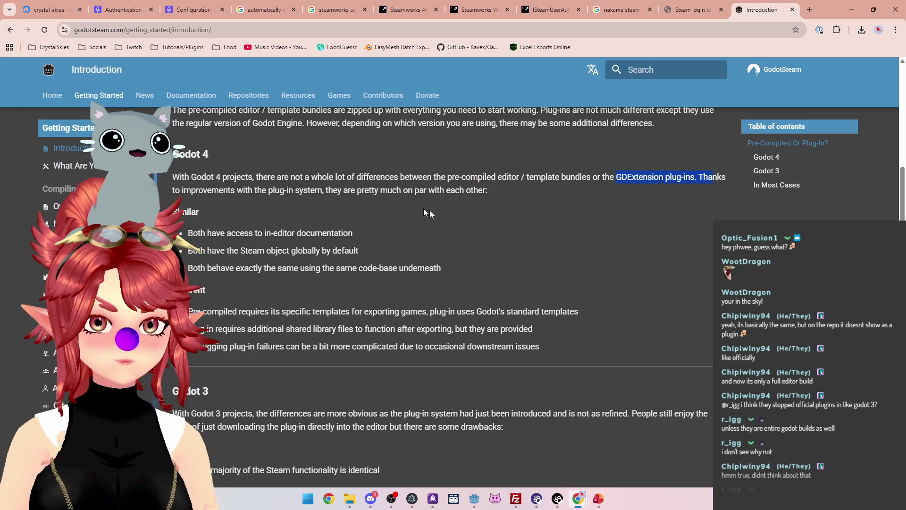
scroll(244, 226, "down", 2)
scroll(214, 181, "up", 1)
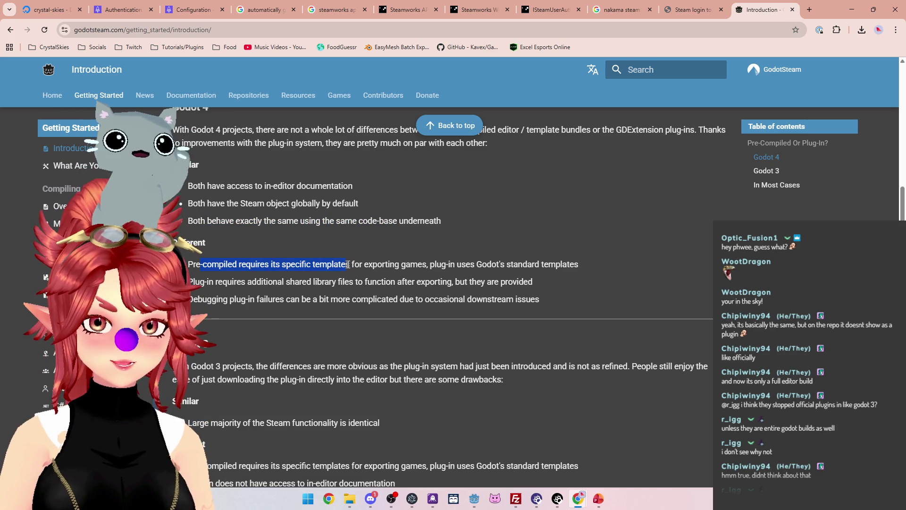
left_click_drag(376, 265, 528, 265)
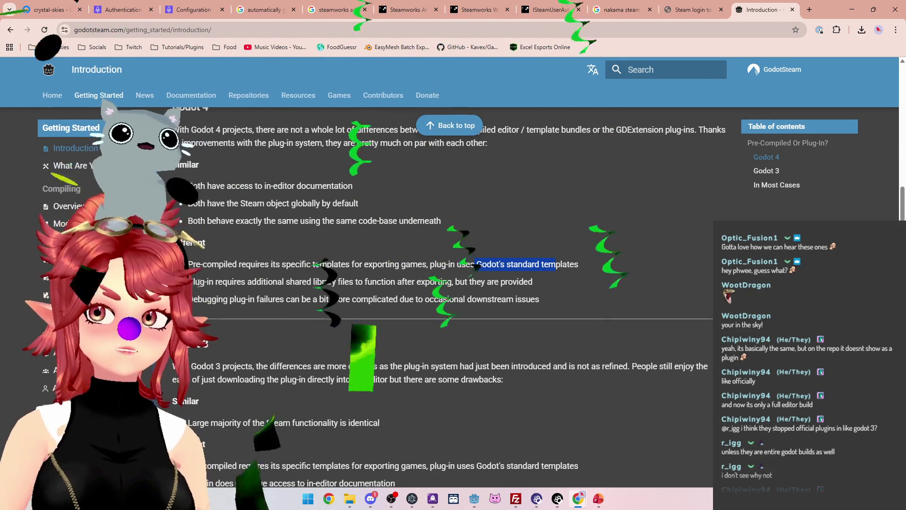
left_click_drag(190, 281, 241, 281)
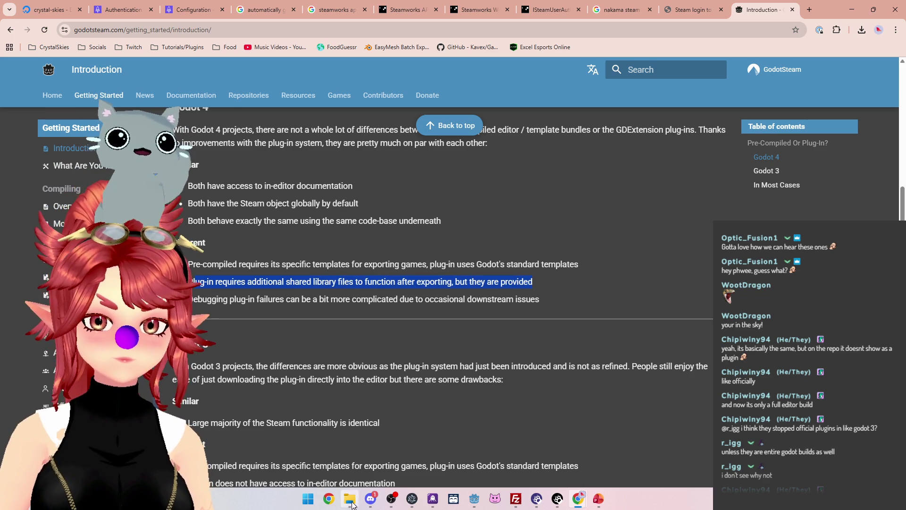
mouse_move(474, 499)
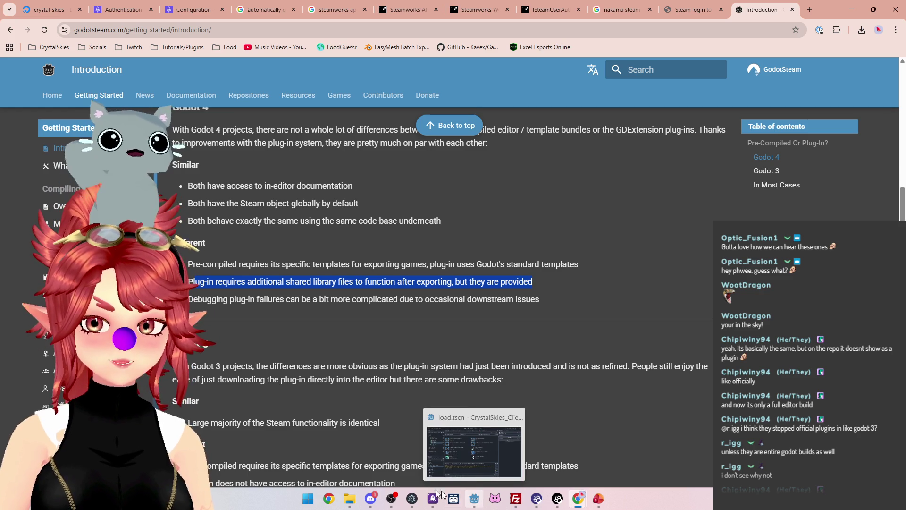
left_click(350, 502)
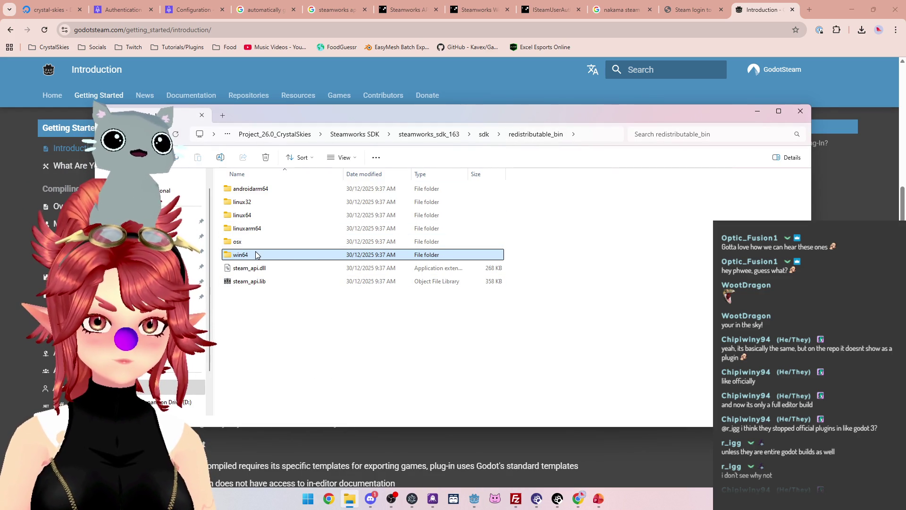
Check that the SDK's win64 folder holds steam_api64.dll and steam_api64.lib, then return to the GodotSteam page.
left_click(474, 499)
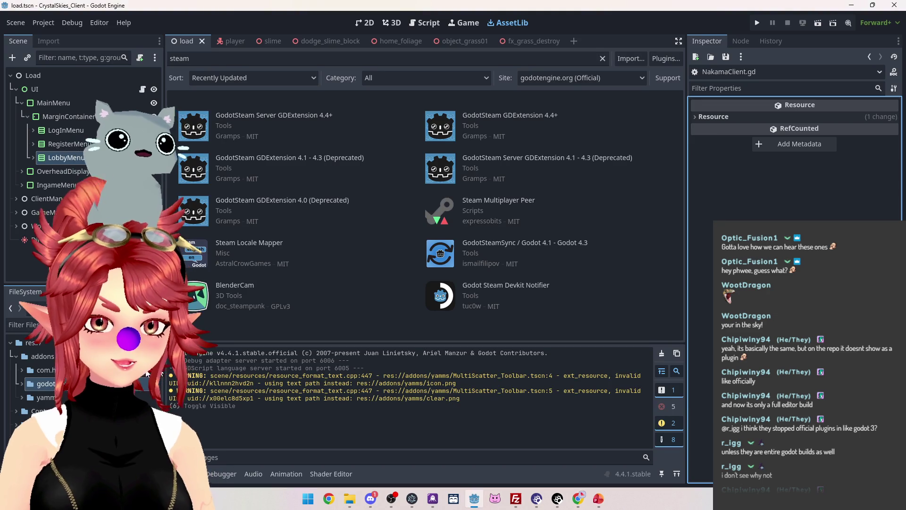
left_click(21, 385)
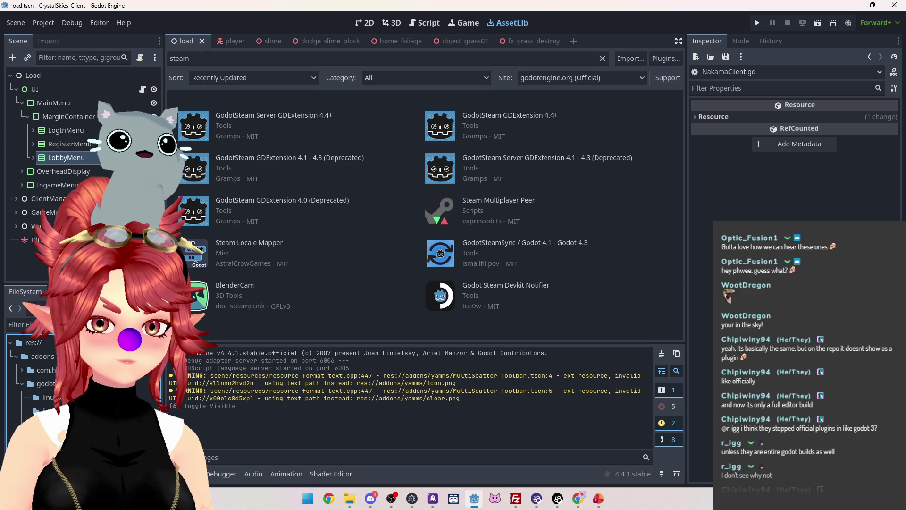
left_click(350, 498)
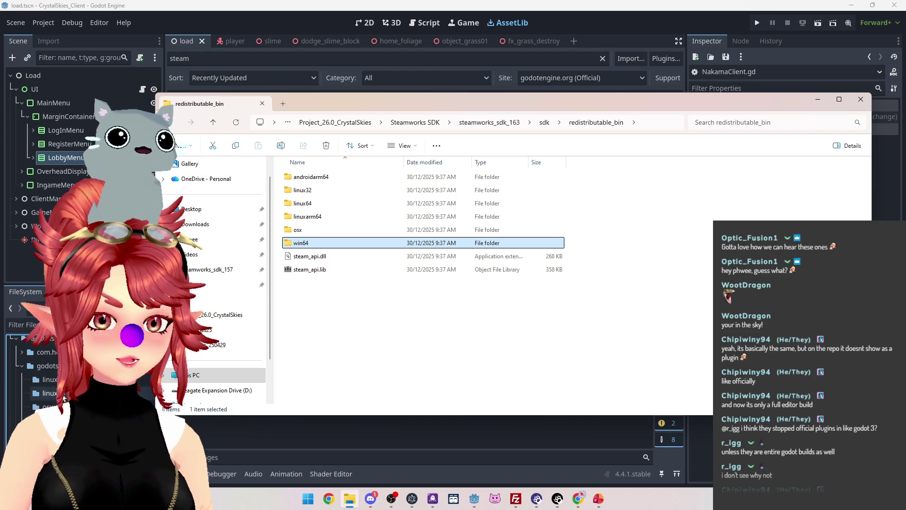
double_click(300, 242)
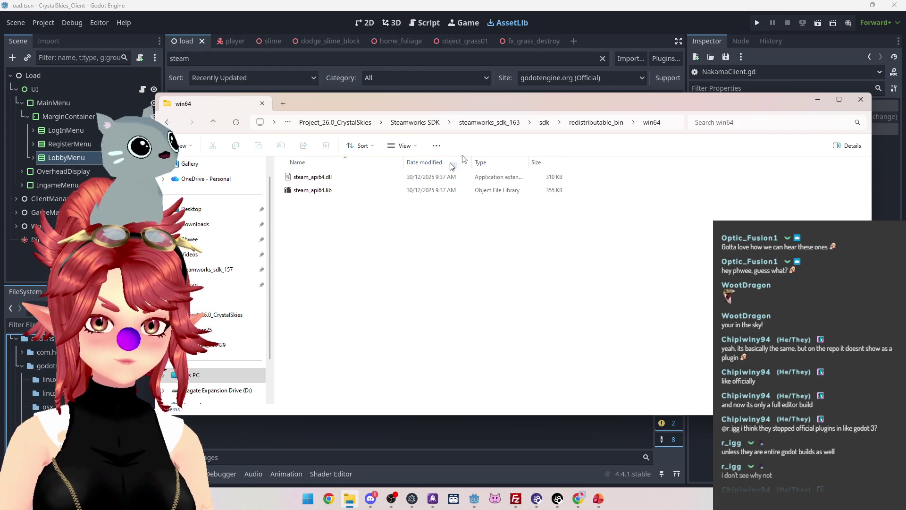
left_click(596, 122)
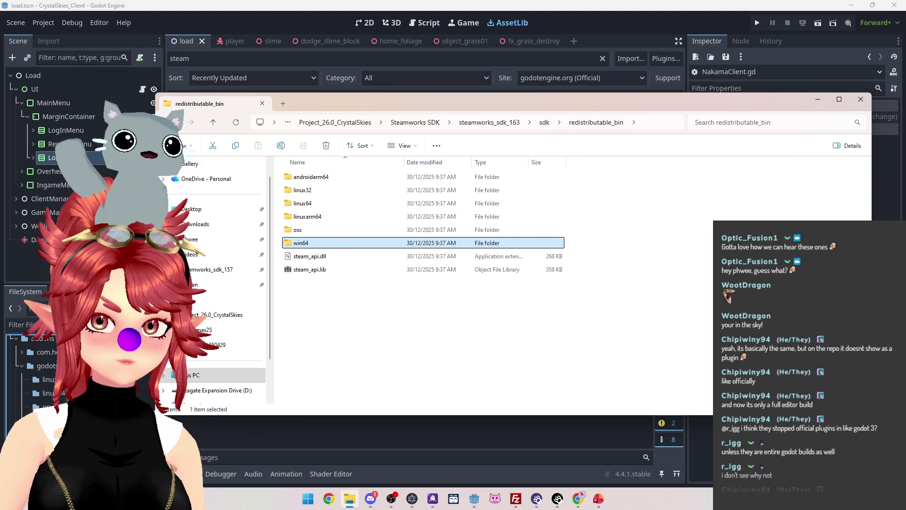
left_click(475, 498)
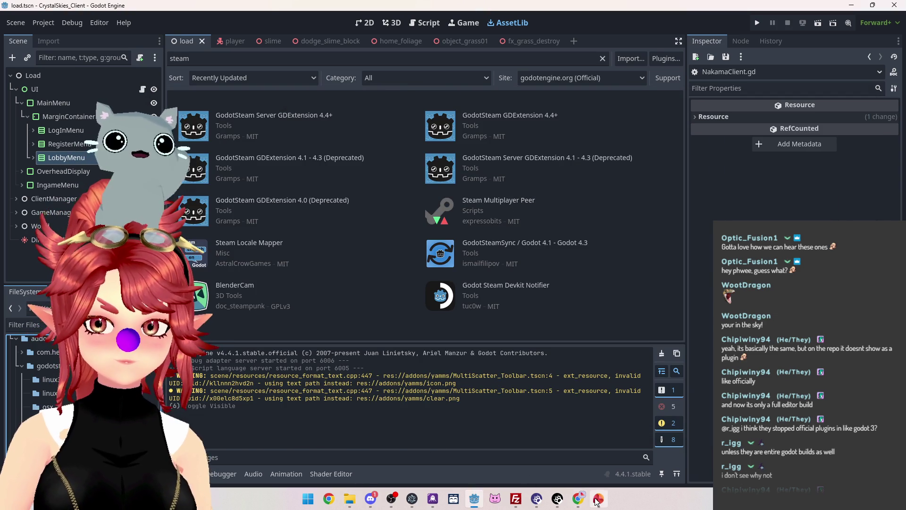
mouse_move(595, 501)
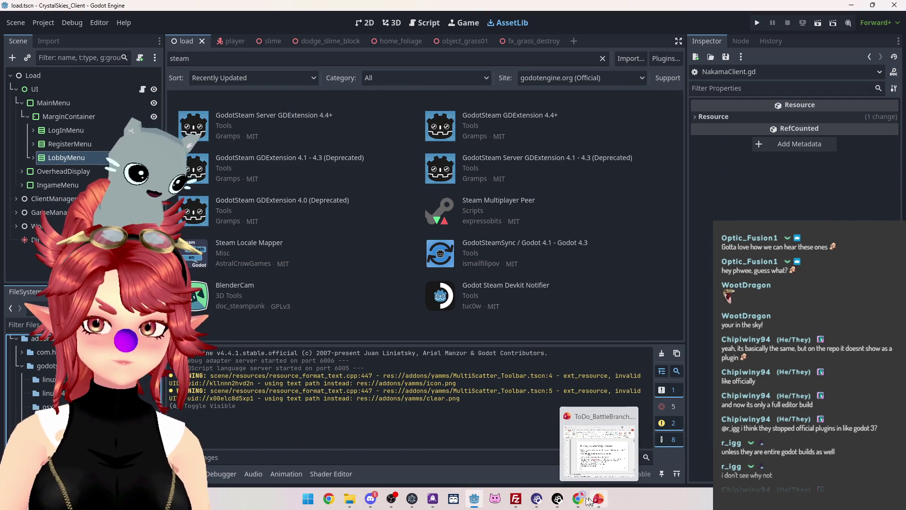
left_click(529, 472)
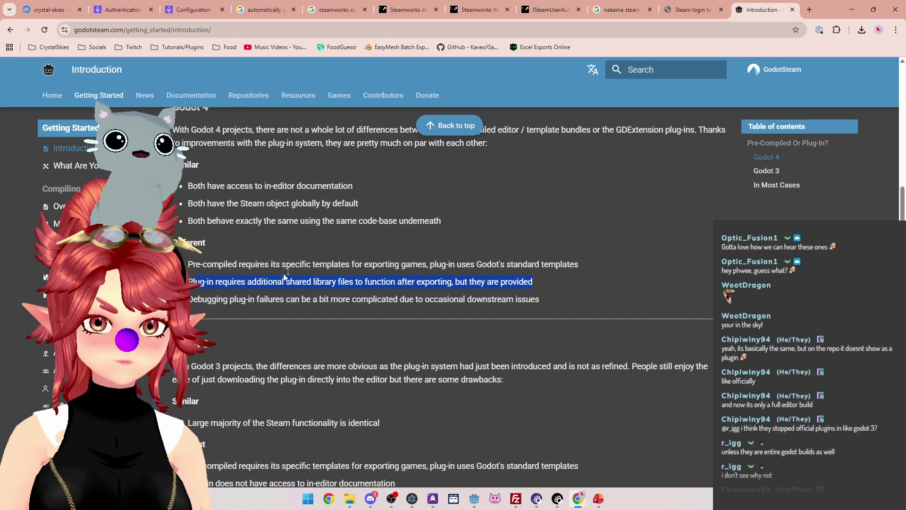
Highlight the comparison passages about debugging plug-in failures.
mouse_move(198, 300)
left_mouse_down()
mouse_move(476, 303)
mouse_move(375, 355)
left_mouse_up()
scroll(376, 356, "down", 2)
left_click_drag(188, 271, 315, 297)
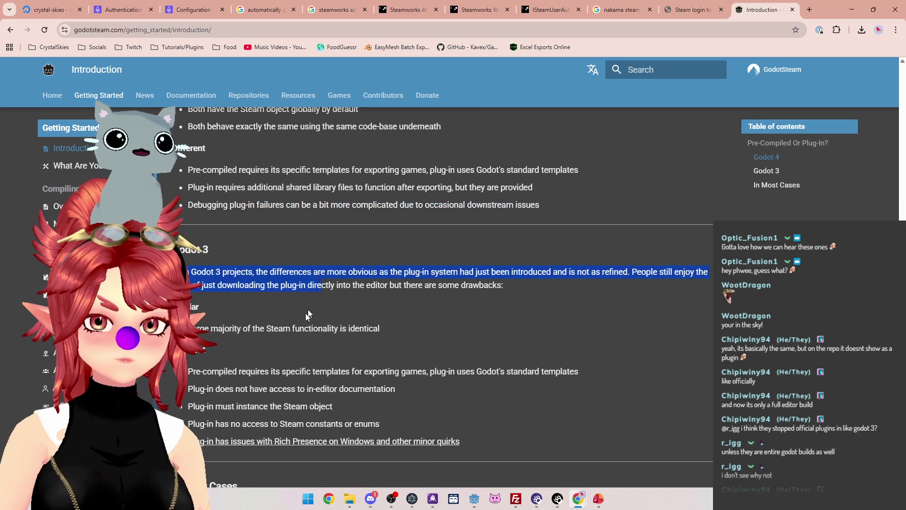
scroll(249, 342, "down", 2)
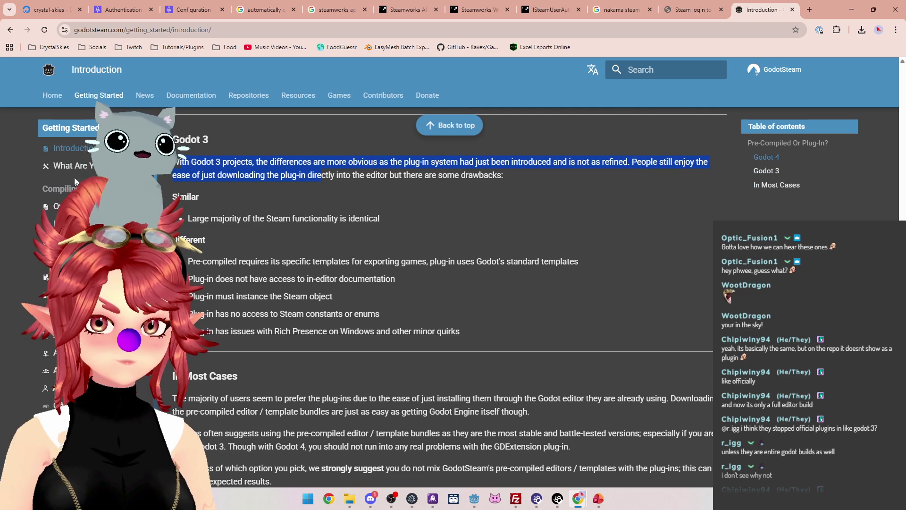
Open the Compiling Overview and the GodotSteam Module compile guide, then return to the Godot editor.
left_click(66, 148)
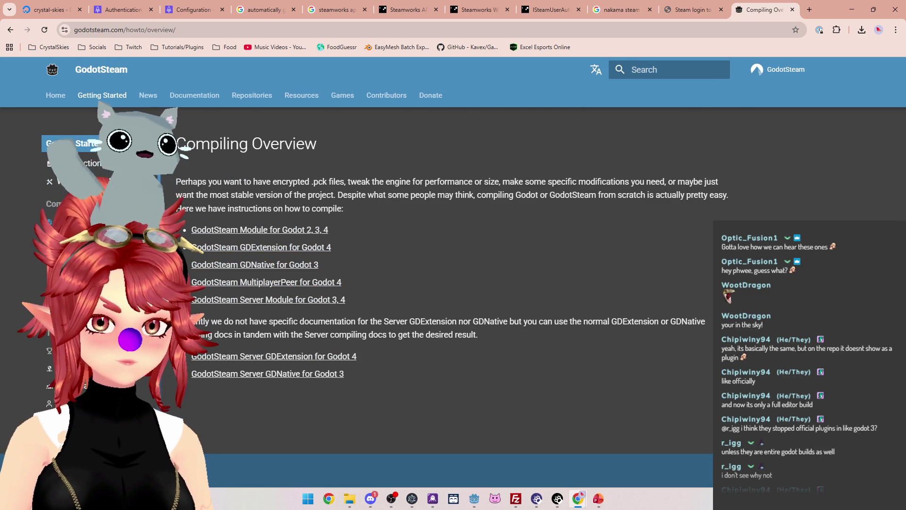
left_click(233, 233)
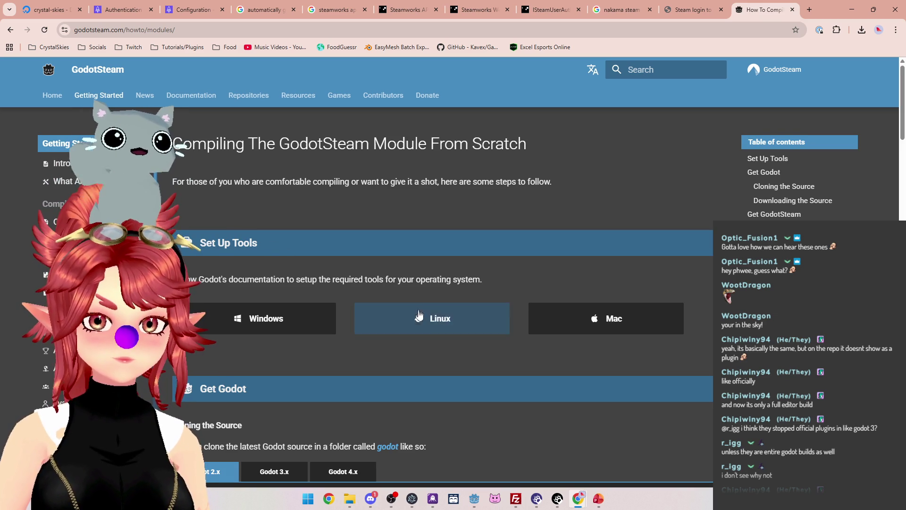
scroll(488, 384, "down", 3)
left_click(476, 500)
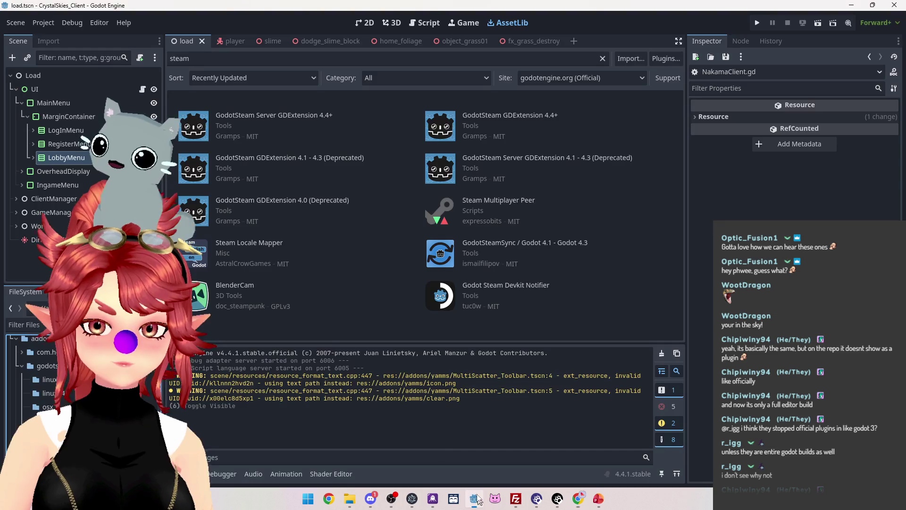
scroll(47, 377, "down", 1)
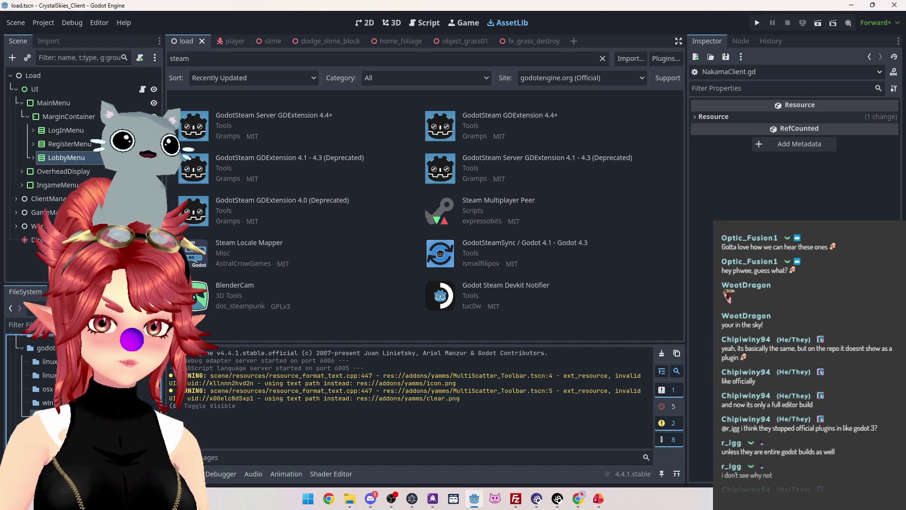
right_click(32, 75)
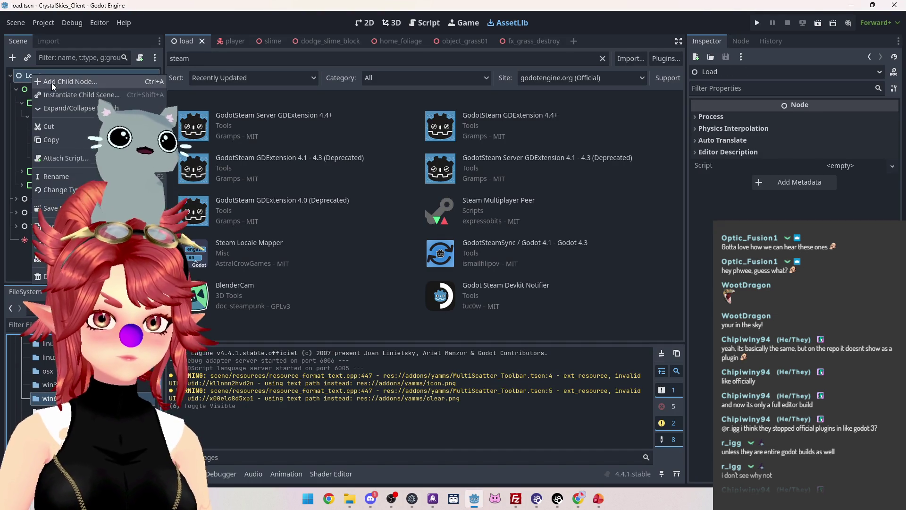
left_click(51, 84)
type("stea")
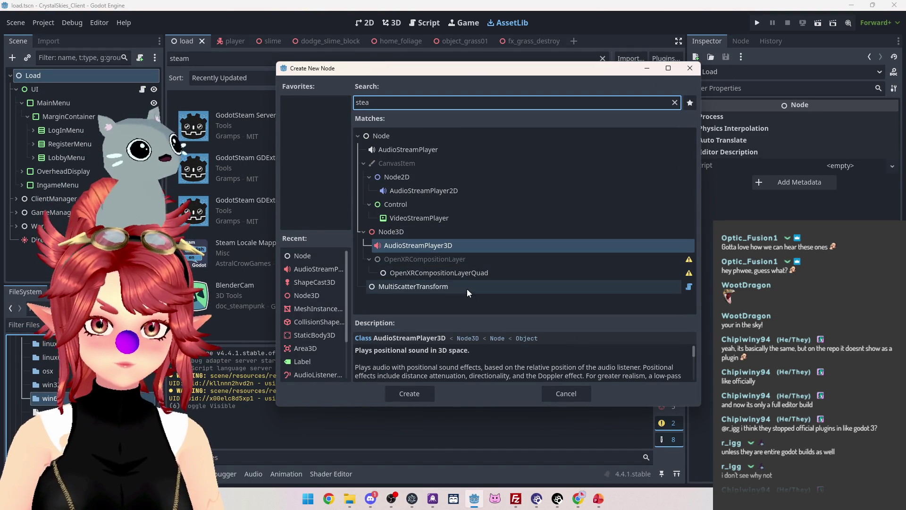
left_click(556, 391)
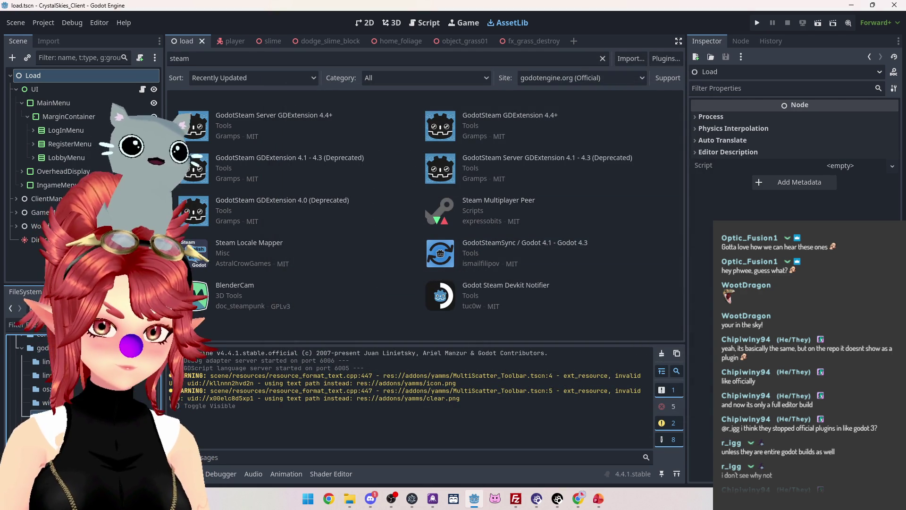
scroll(53, 365, "up", 1)
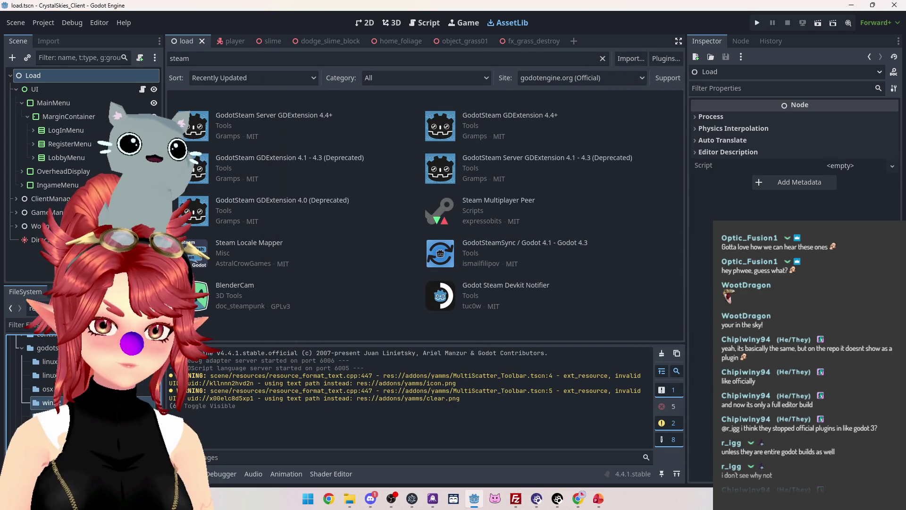
Open the Steamworks SDK win64 folder and select both steam_api64 files.
key("alt+Tab")
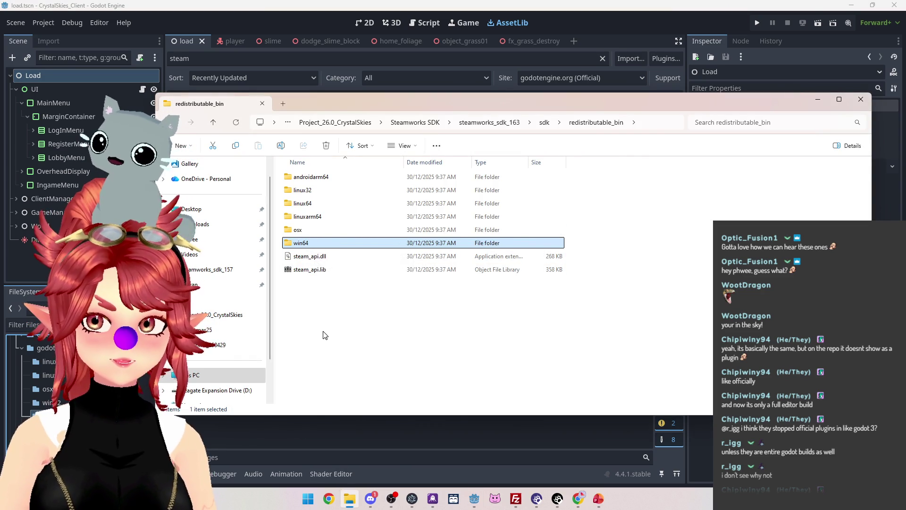
double_click(308, 245)
left_click(319, 191)
key("ctrl+a")
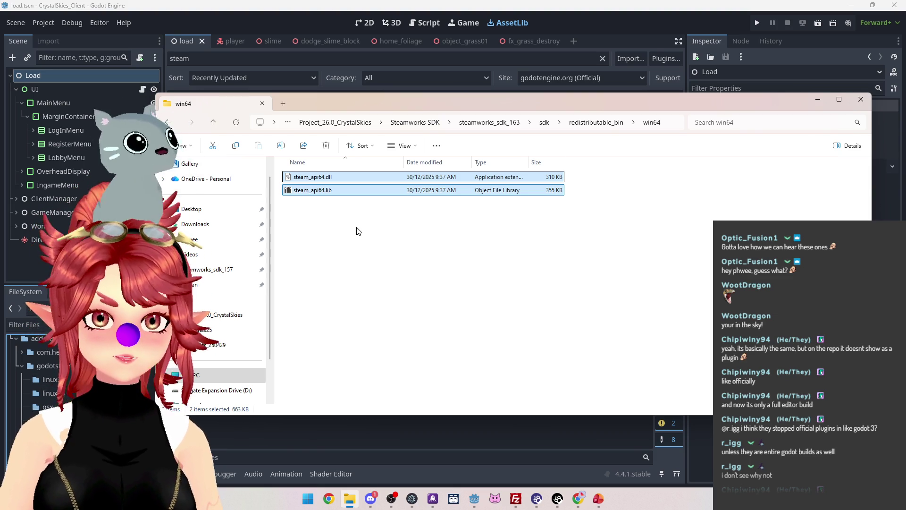
Browse to crystalskies_client/addons/godotsteam/win64 and widen the Name column to show the libgodotsteam file names.
left_click(209, 321)
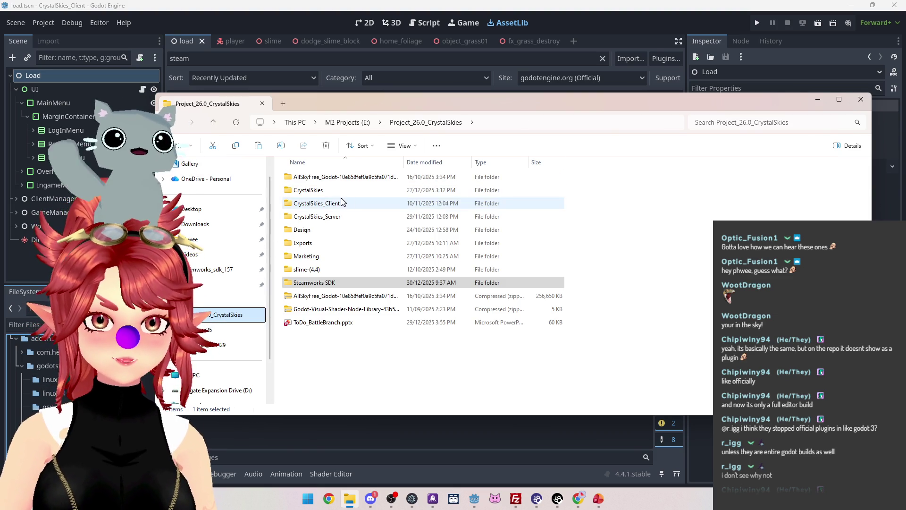
double_click(331, 208)
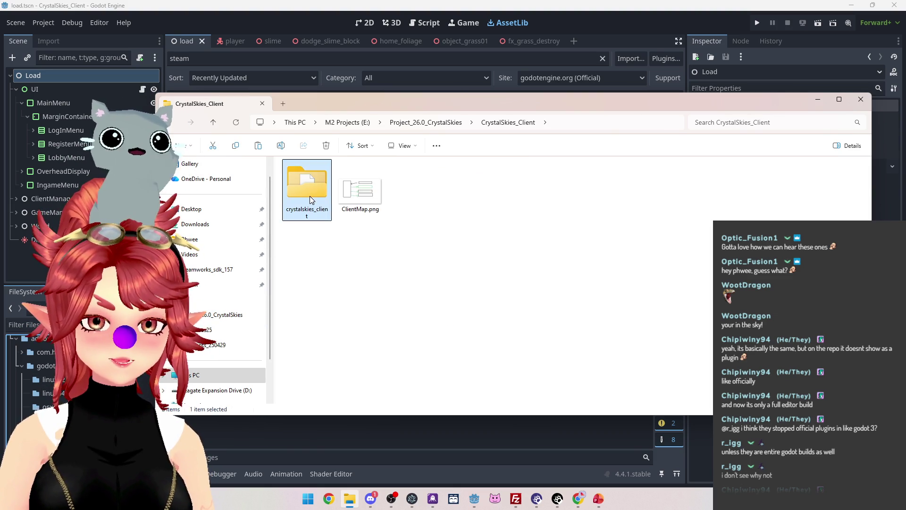
double_click(308, 196)
double_click(309, 193)
double_click(310, 192)
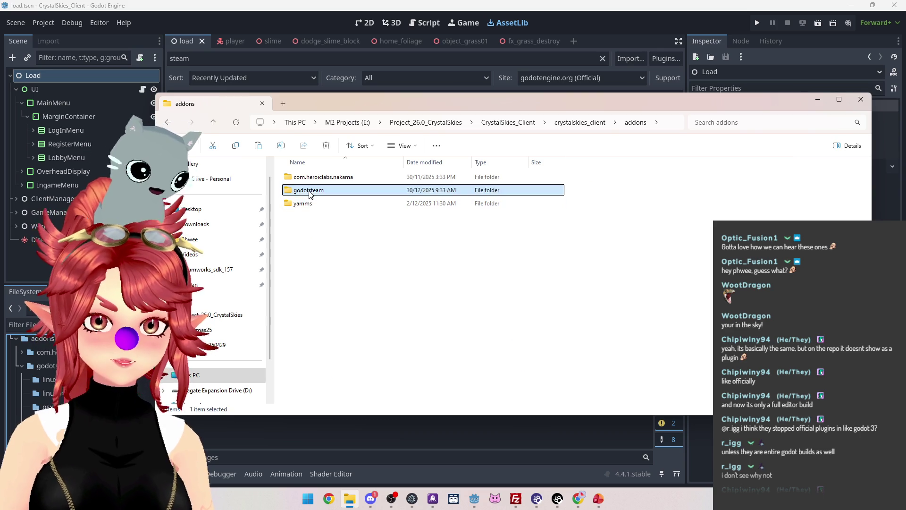
double_click(301, 230)
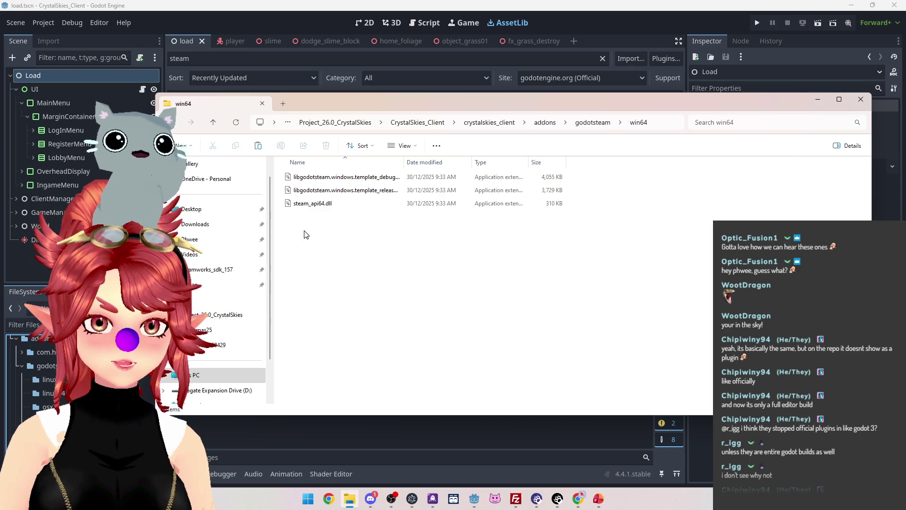
left_click_drag(404, 162, 503, 162)
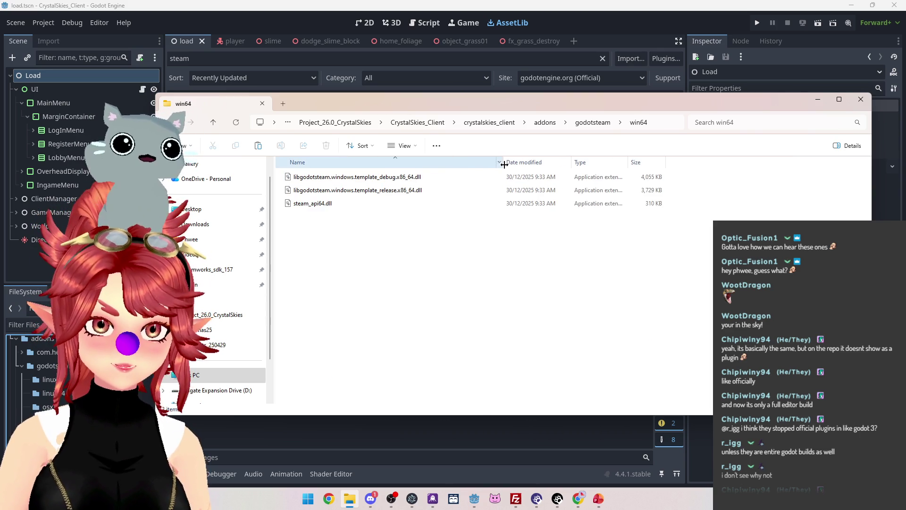
left_click_drag(465, 103, 474, 90)
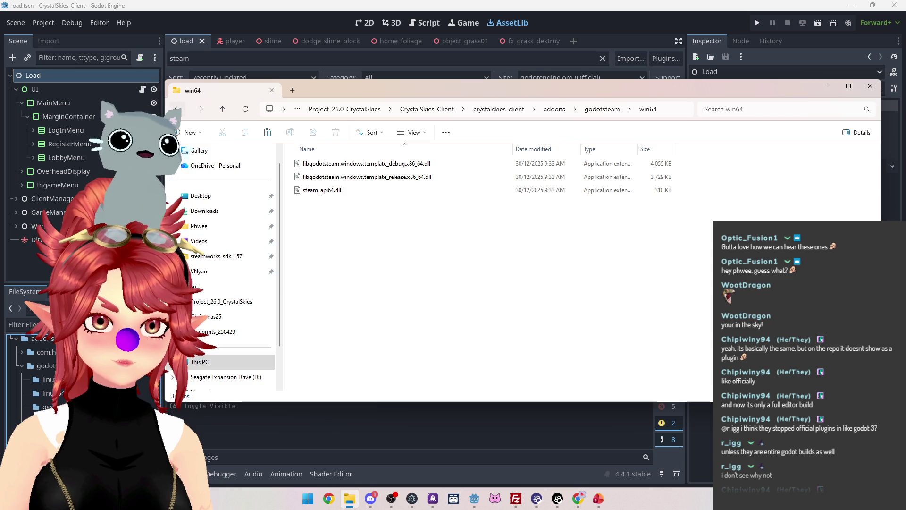
Go back to the Steamworks SDK win64 folder and shrink the window toward the upper left.
left_click(181, 110)
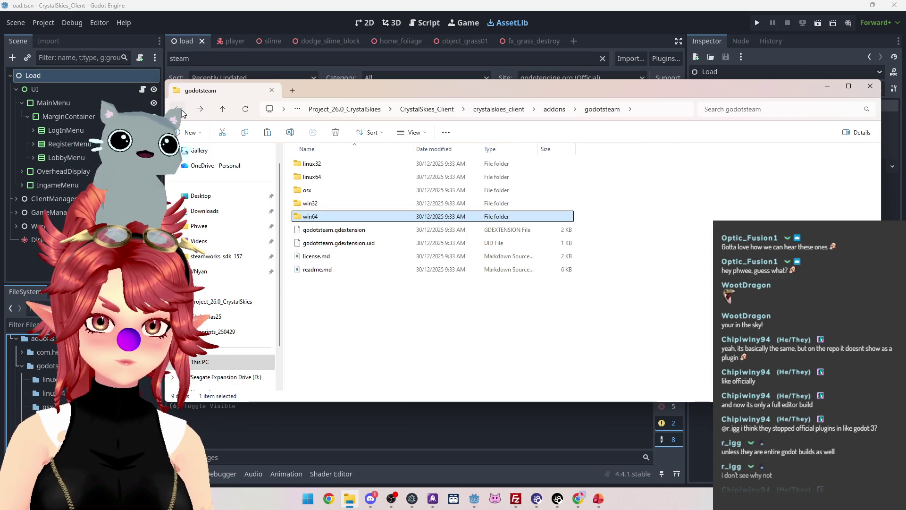
left_click(181, 109)
left_click(181, 110)
left_click(181, 109)
left_click(181, 110)
left_click(180, 109)
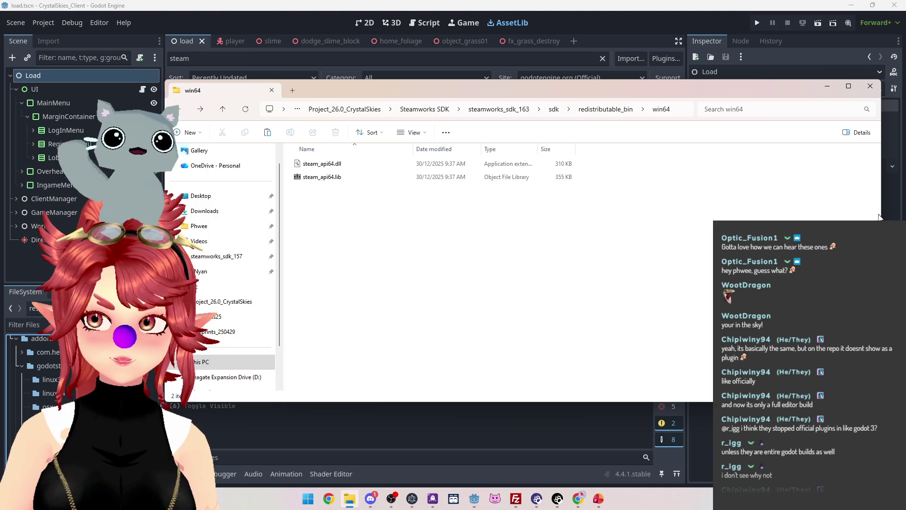
left_click_drag(882, 214, 667, 210)
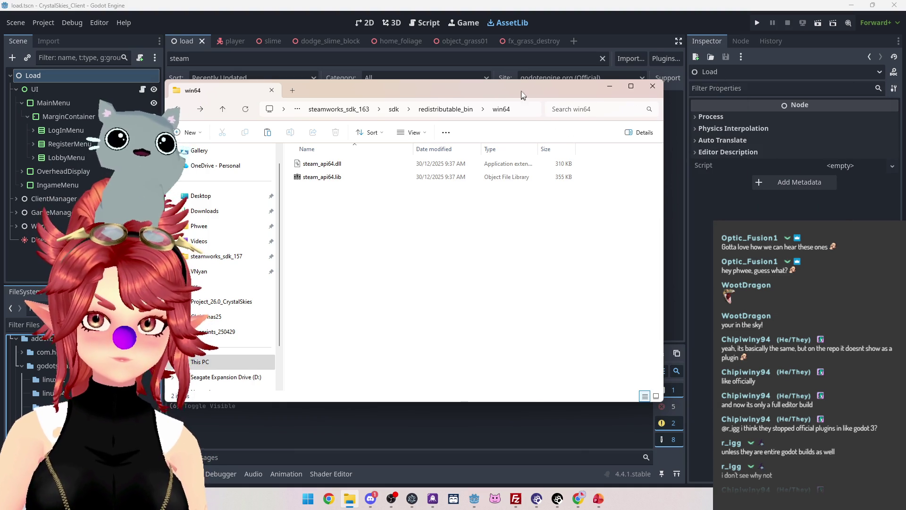
left_click_drag(472, 87, 359, 57)
Open a second File Explorer window from the taskbar and place it over the Godot editor.
right_click(349, 499)
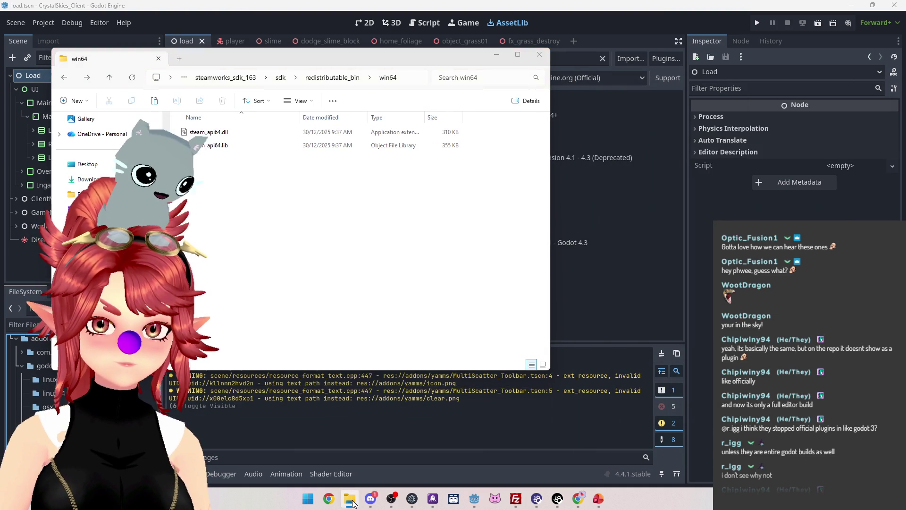
left_click(318, 442)
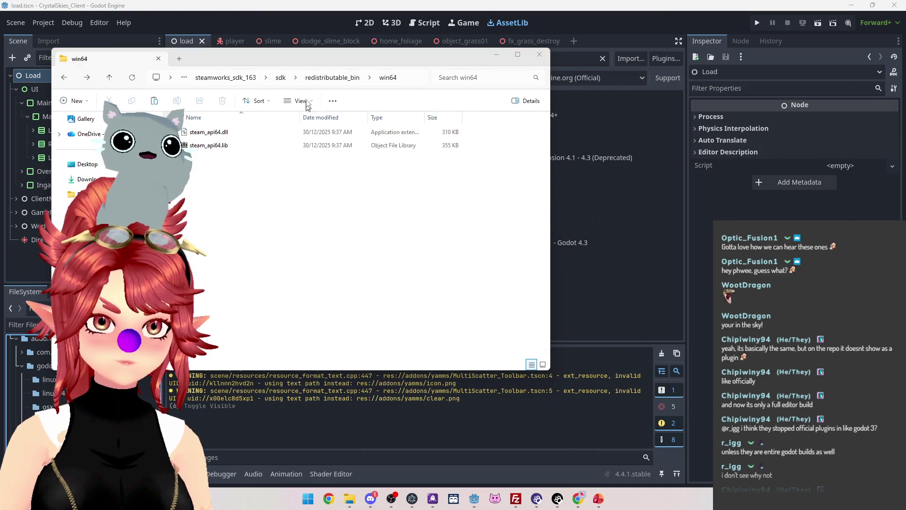
mouse_move(361, 66)
left_mouse_down()
mouse_move(524, 86)
mouse_move(673, 133)
left_mouse_up()
Browse Project_26.0_CrystalSkies > CrystalSkies_Client > addons > godotsteam > win64 and select steam_api64.dll.
left_click(447, 369)
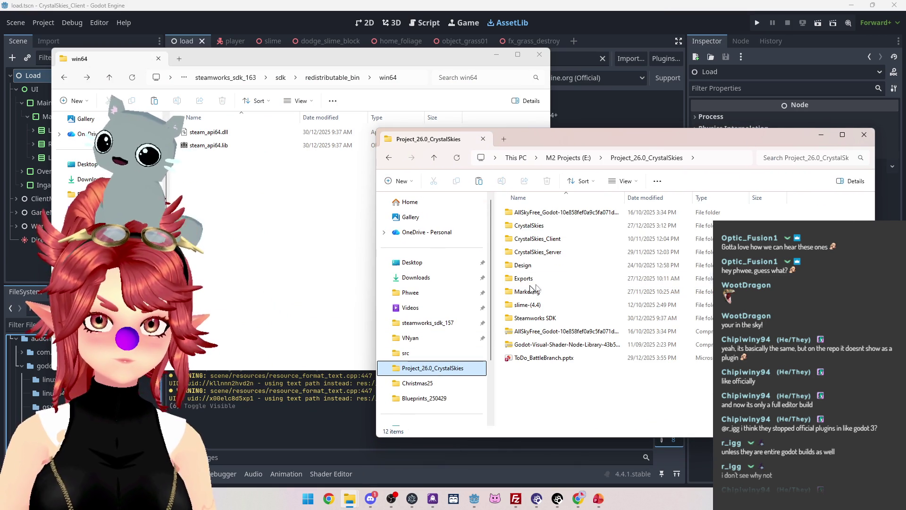
double_click(538, 238)
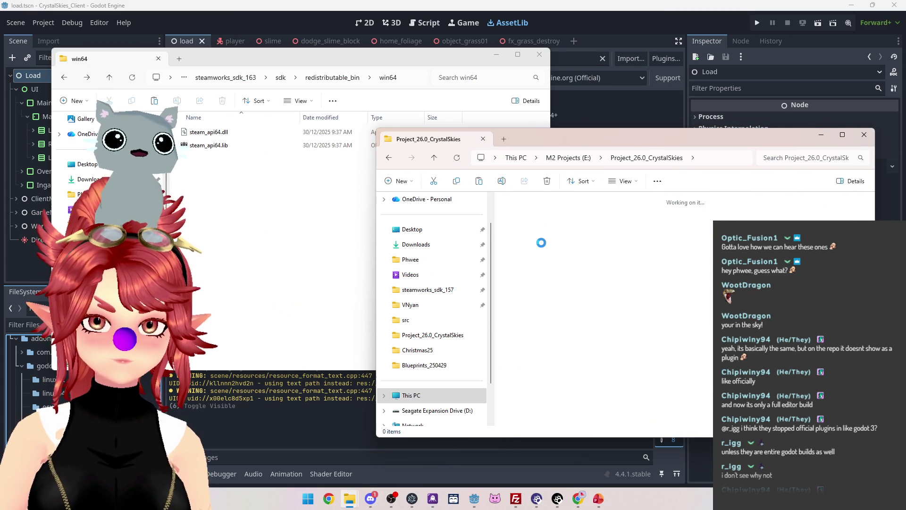
double_click(524, 225)
double_click(524, 225)
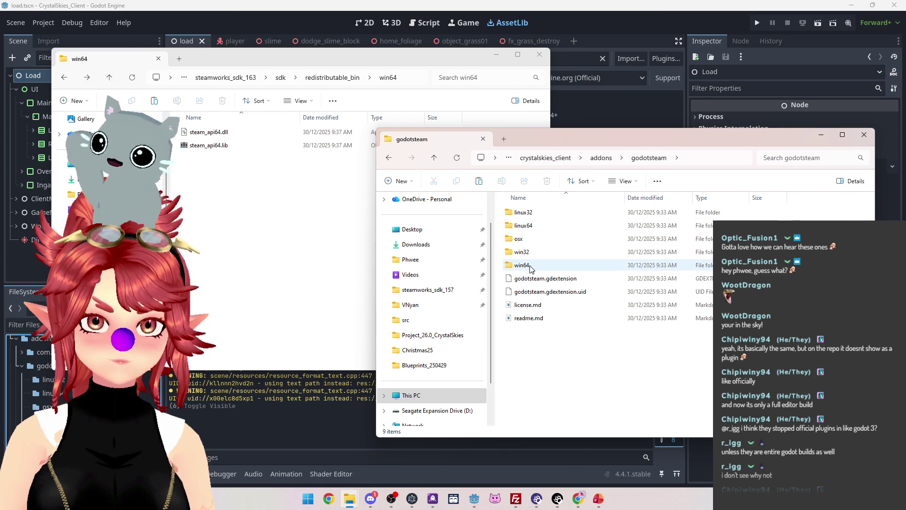
double_click(524, 266)
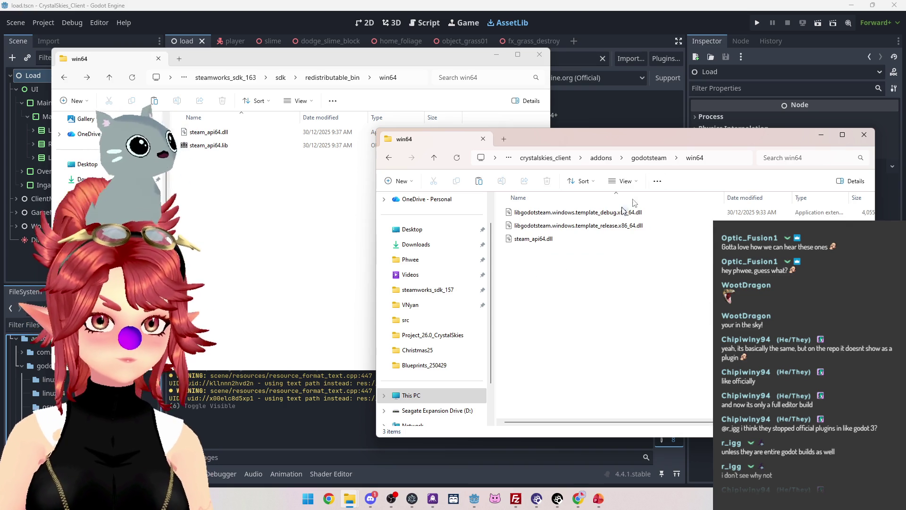
left_click_drag(668, 135, 433, 172)
left_click(307, 275)
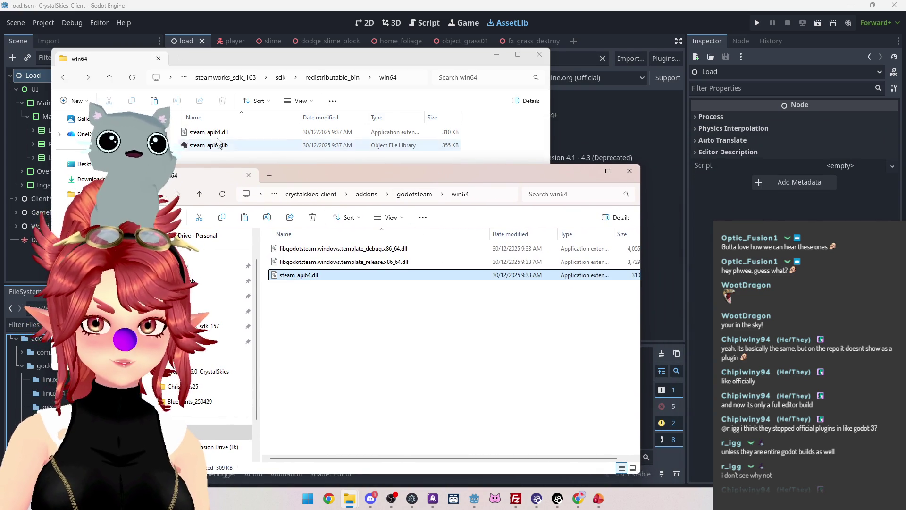
mouse_move(298, 168)
left_mouse_down()
mouse_move(243, 180)
mouse_move(527, 171)
left_mouse_up()
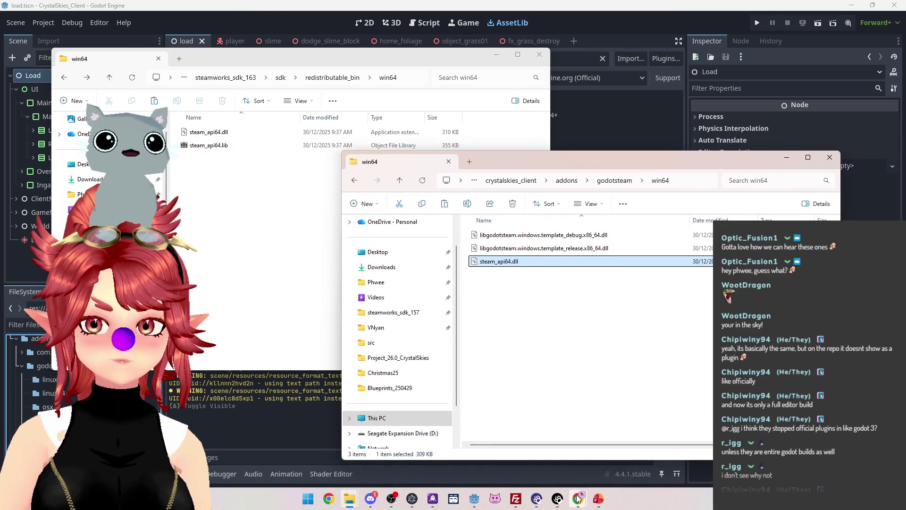
mouse_move(578, 498)
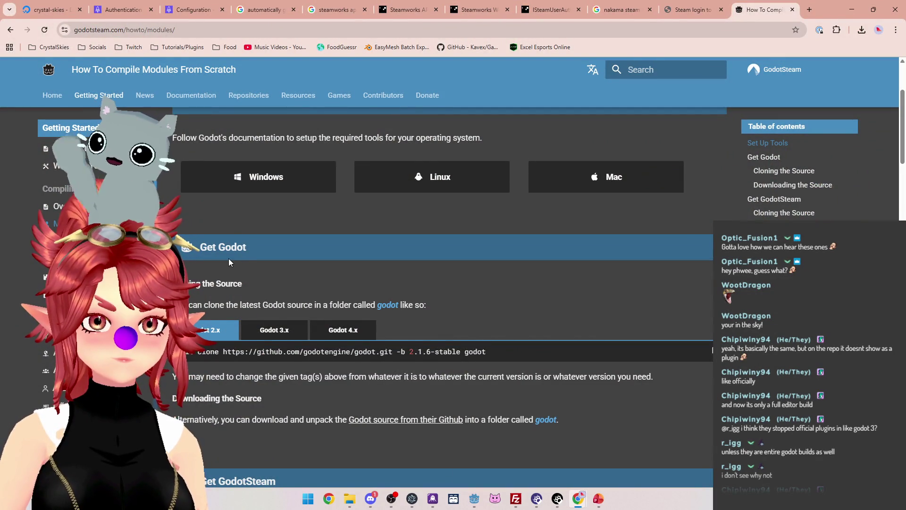
Scroll the modules guide to 'Get the Steamworks SDK' and highlight the phrase about the unzipped SDK.
scroll(230, 263, "down", 5)
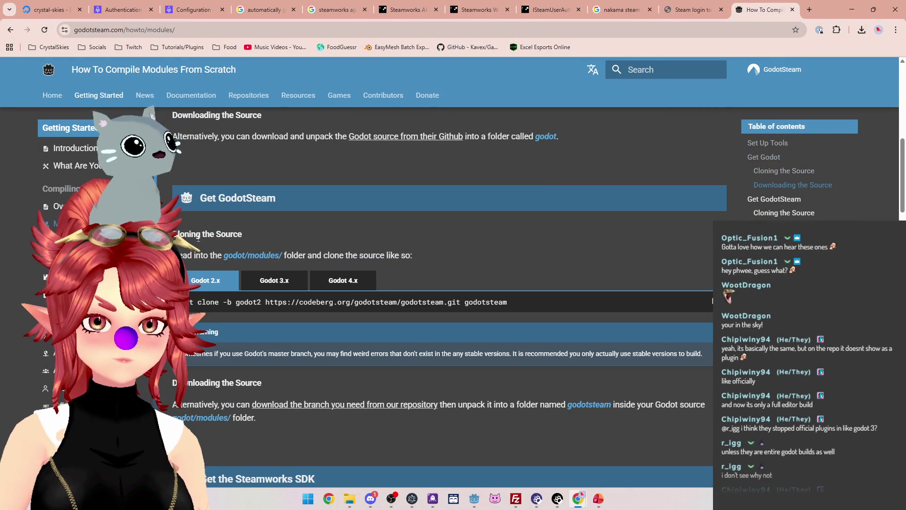
scroll(198, 241, "down", 2)
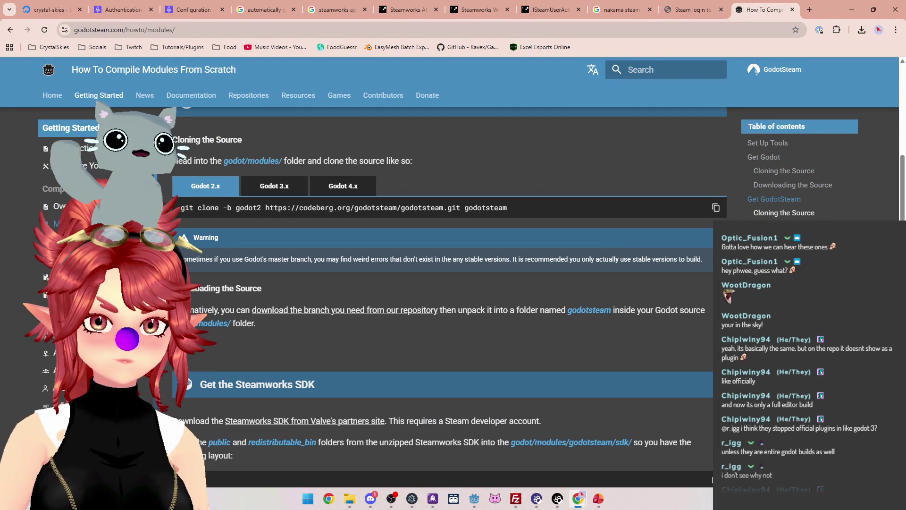
scroll(243, 264, "down", 3)
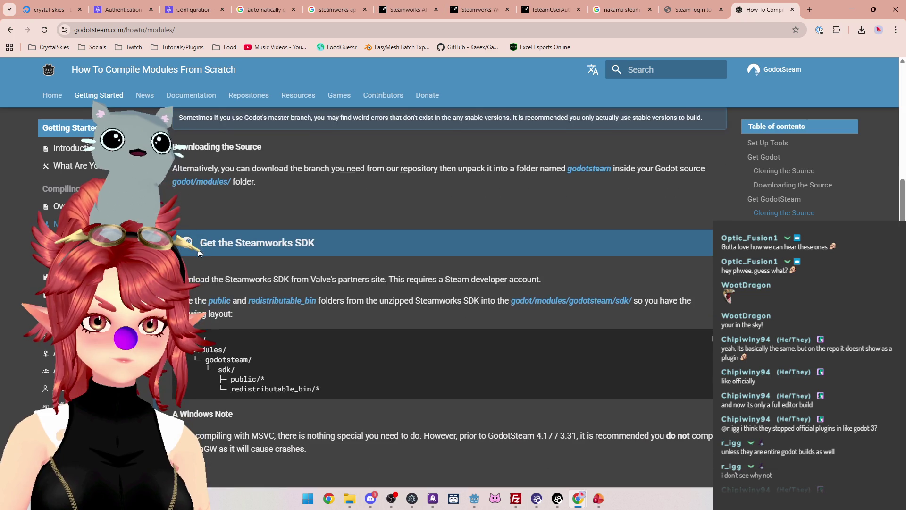
scroll(199, 253, "down", 2)
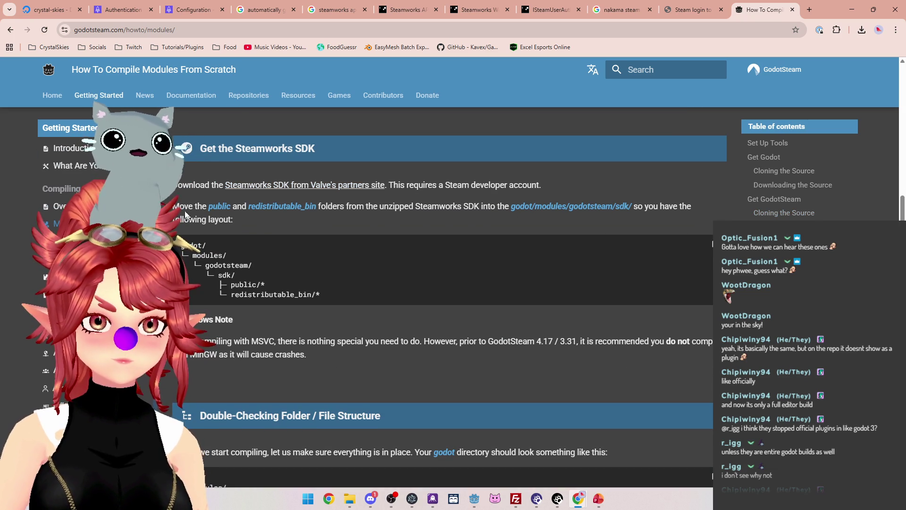
scroll(190, 216, "down", 1)
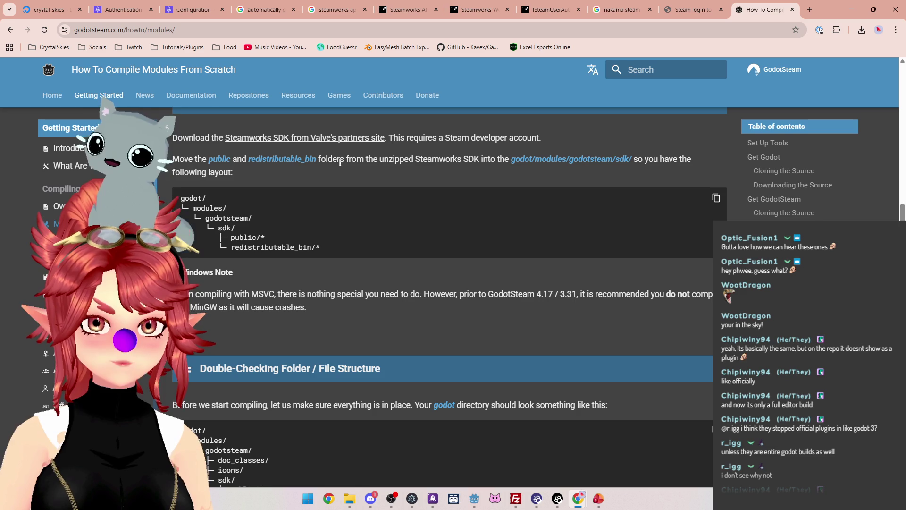
left_click_drag(369, 159, 487, 160)
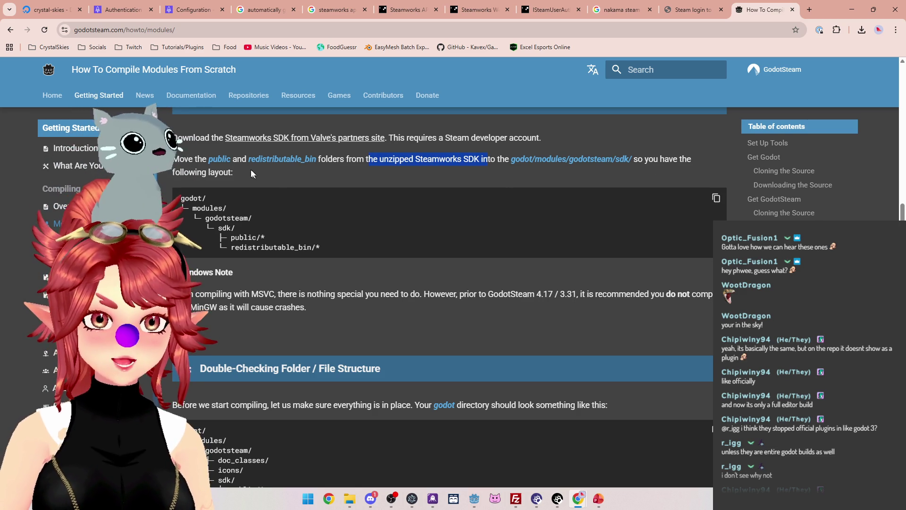
Bring the project's Explorer window forward, go up to the godotsteam addon folder, and position it beside the guide.
mouse_move(350, 498)
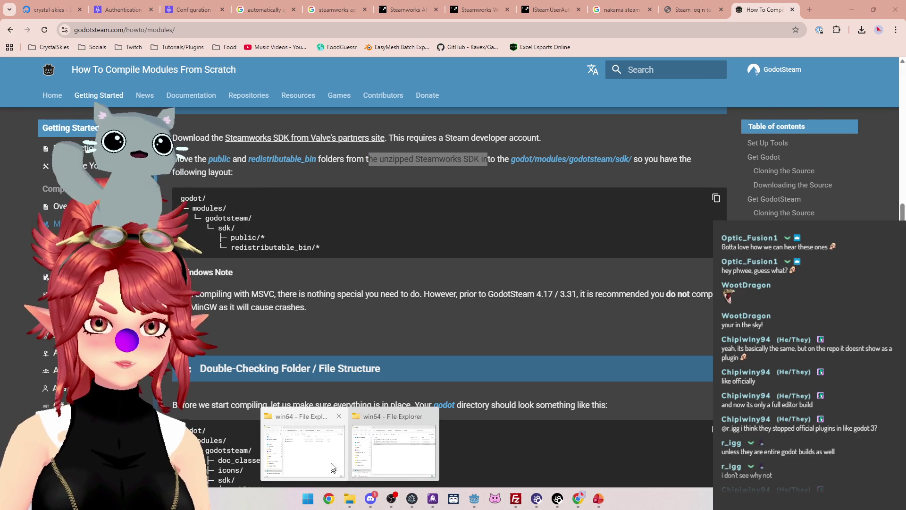
left_click(381, 457)
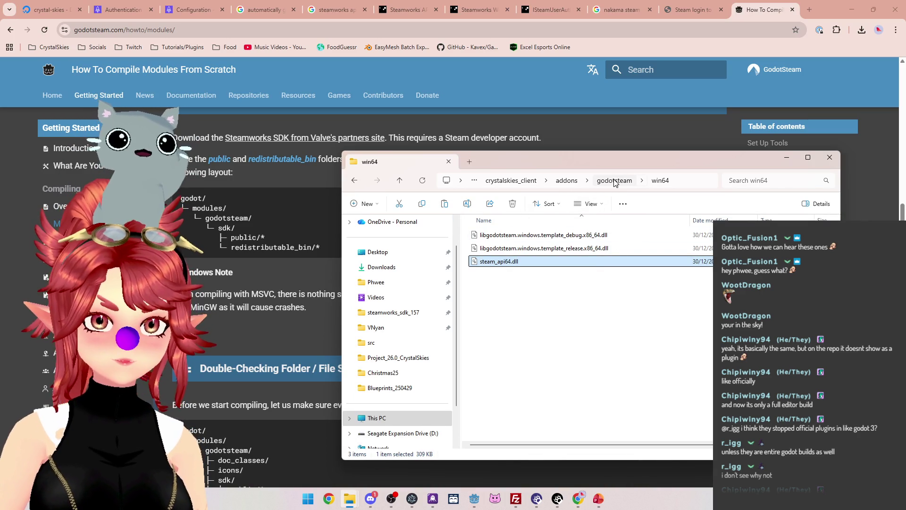
left_click(615, 183)
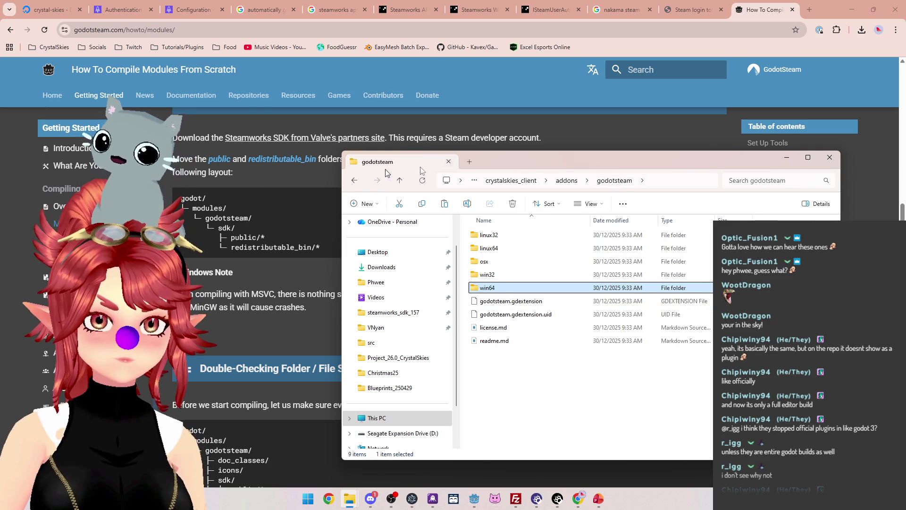
mouse_move(776, 167)
left_mouse_down()
mouse_move(763, 265)
mouse_move(779, 327)
mouse_move(761, 134)
left_mouse_up()
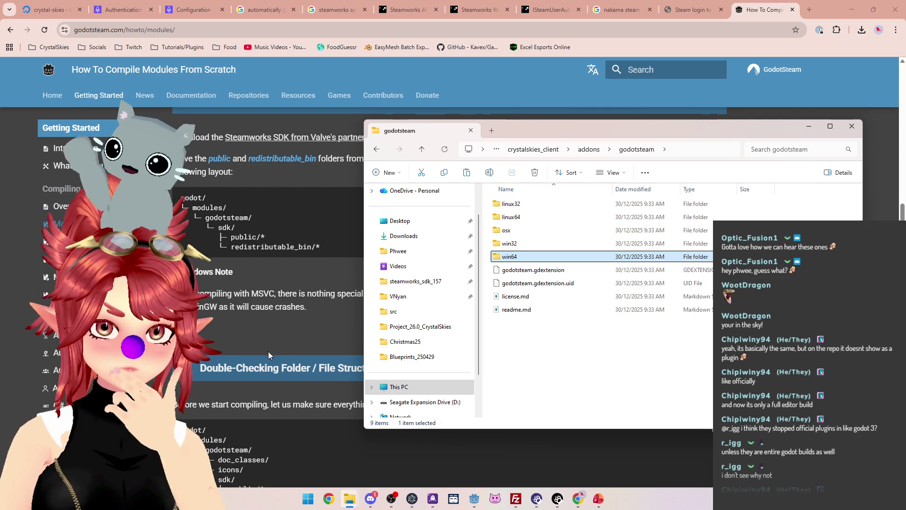
scroll(296, 336, "down", 4)
scroll(297, 335, "up", 5)
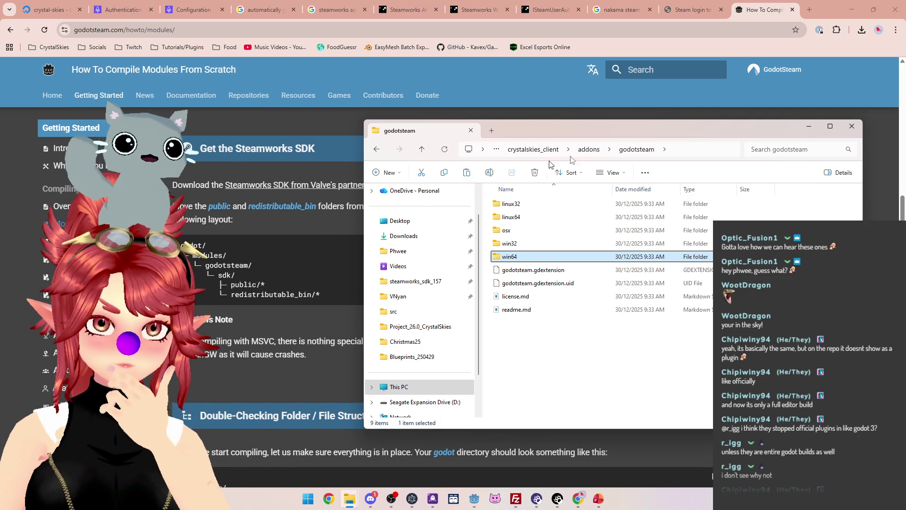
mouse_move(680, 130)
left_mouse_down()
mouse_move(708, 113)
mouse_move(704, 101)
mouse_move(698, 169)
mouse_move(700, 73)
mouse_move(752, 26)
mouse_move(698, 91)
mouse_move(682, 245)
mouse_move(670, 226)
mouse_move(684, 237)
mouse_move(674, 128)
left_mouse_up()
Inspect crystalskies_client's .godot folder, reopen addons > godotsteam, then return to the compile guide.
left_click(583, 147)
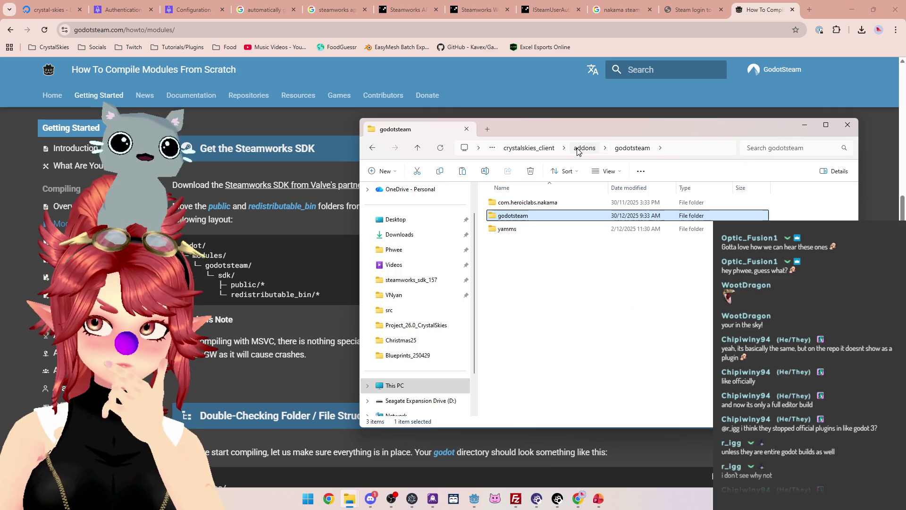
left_click(603, 148)
double_click(506, 203)
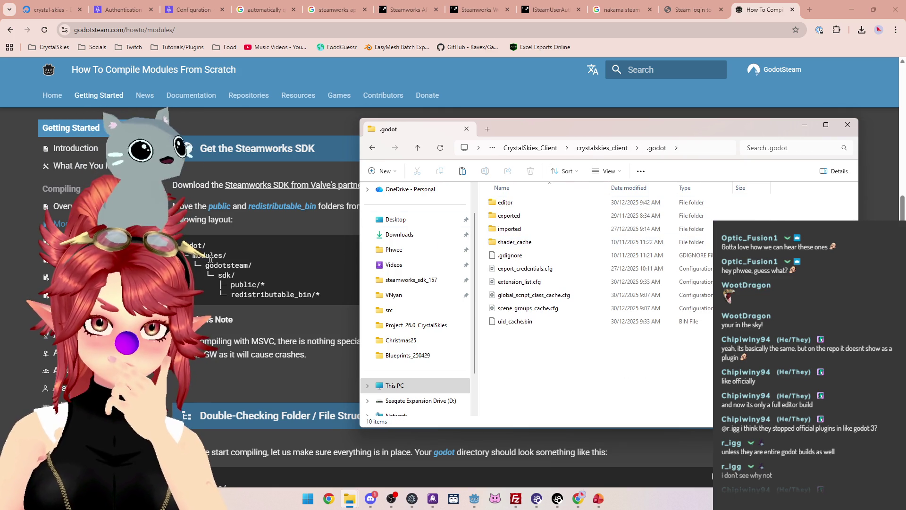
left_click(600, 150)
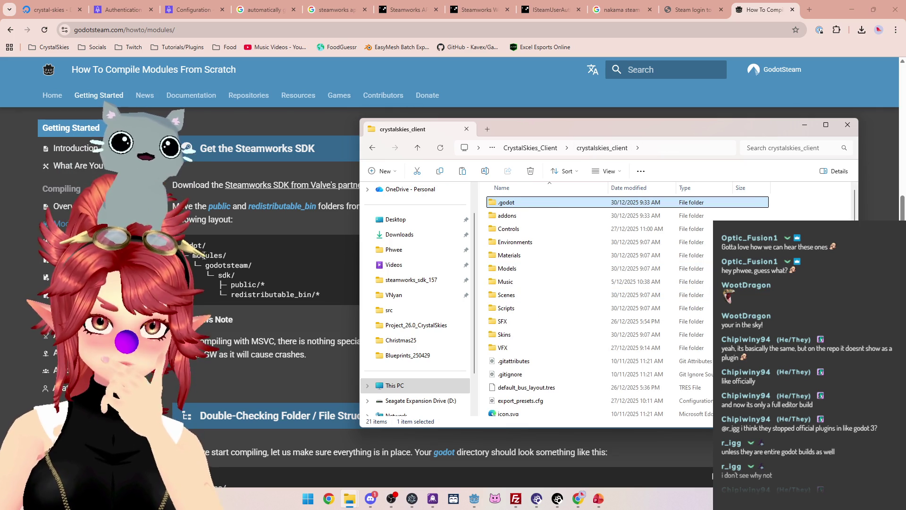
double_click(534, 216)
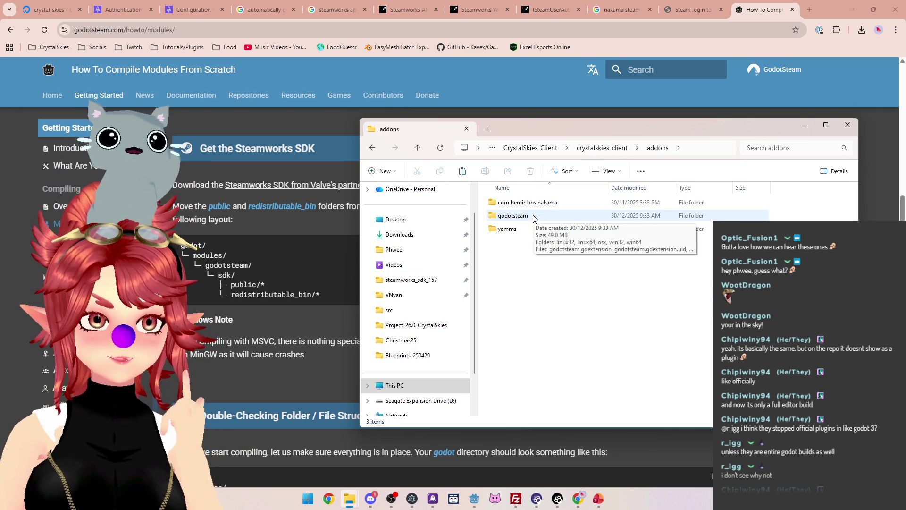
double_click(513, 216)
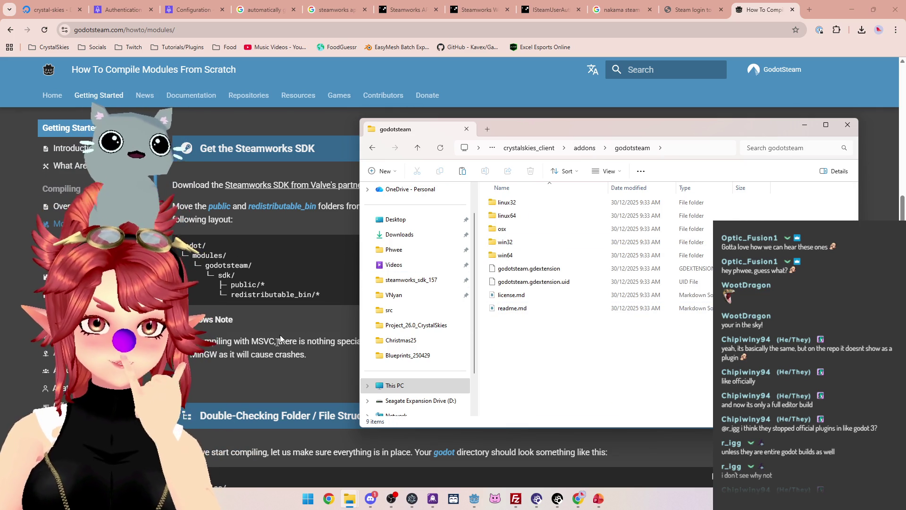
left_click(265, 359)
scroll(265, 358, "down", 10)
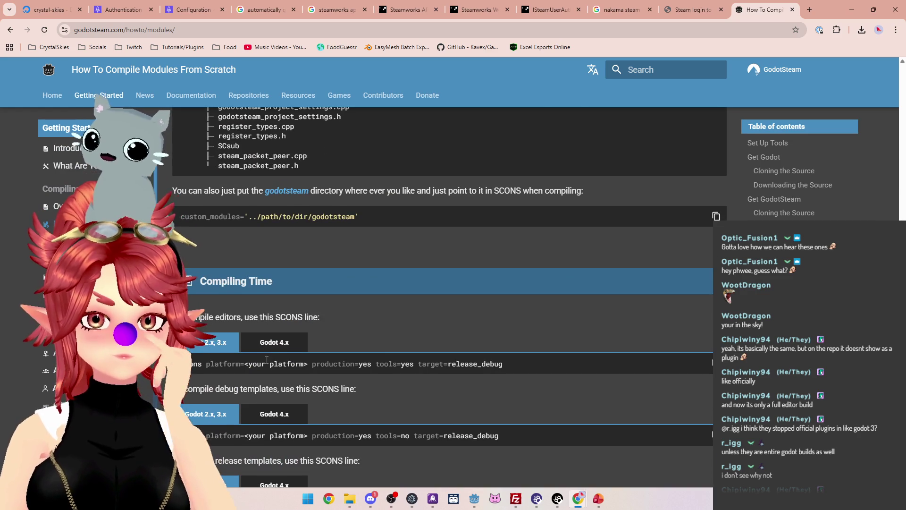
Scroll through the compile guide, go to the Compiling Overview page, and briefly check the Godot editor.
scroll(267, 359, "down", 13)
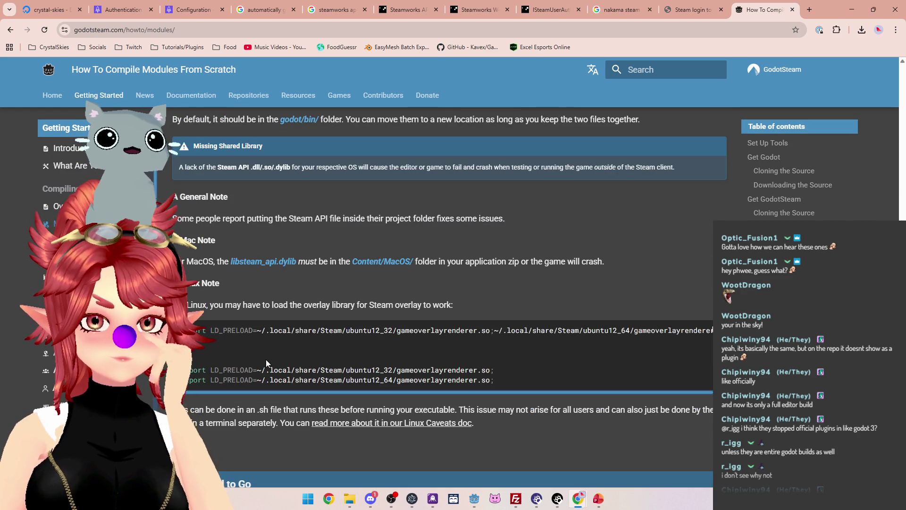
scroll(267, 362, "down", 3)
scroll(266, 360, "up", 5)
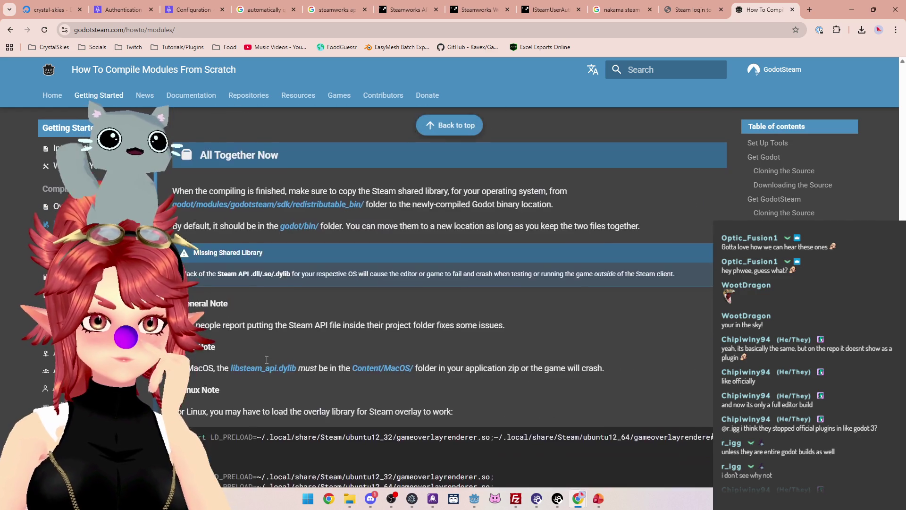
scroll(267, 360, "up", 5)
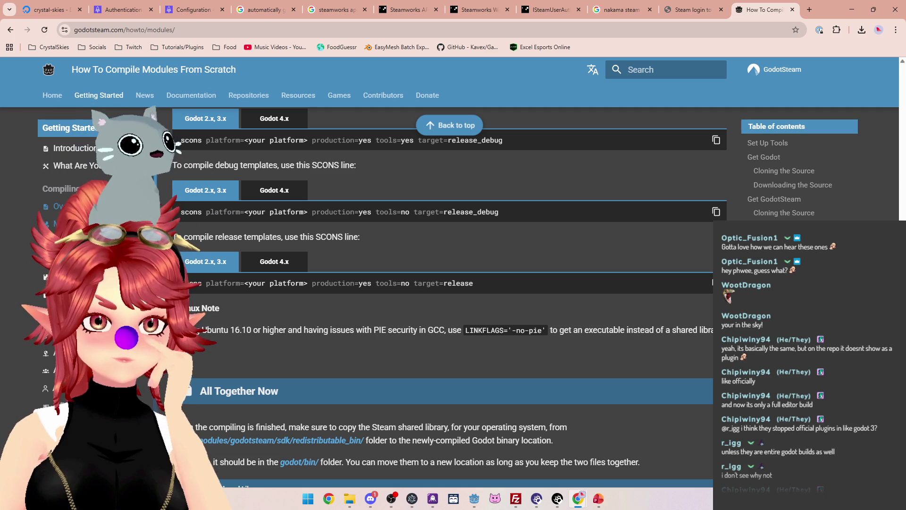
left_click(58, 206)
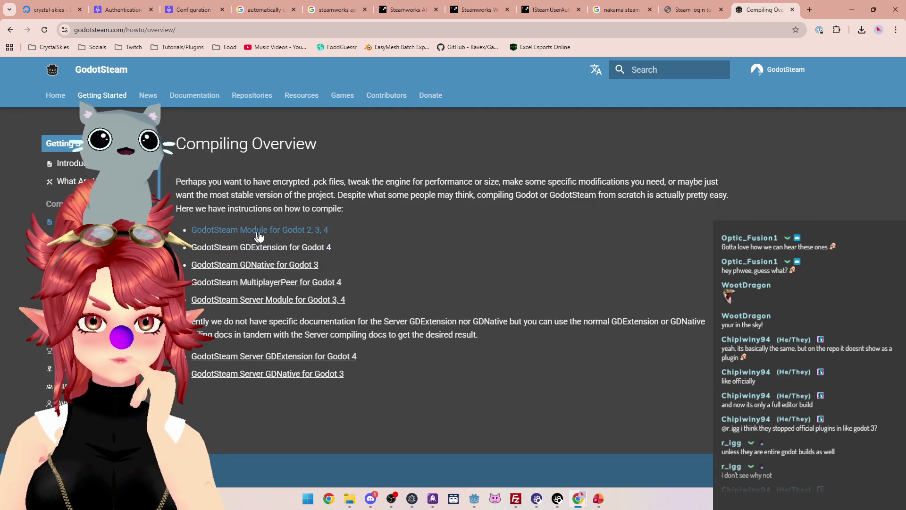
left_click(474, 500)
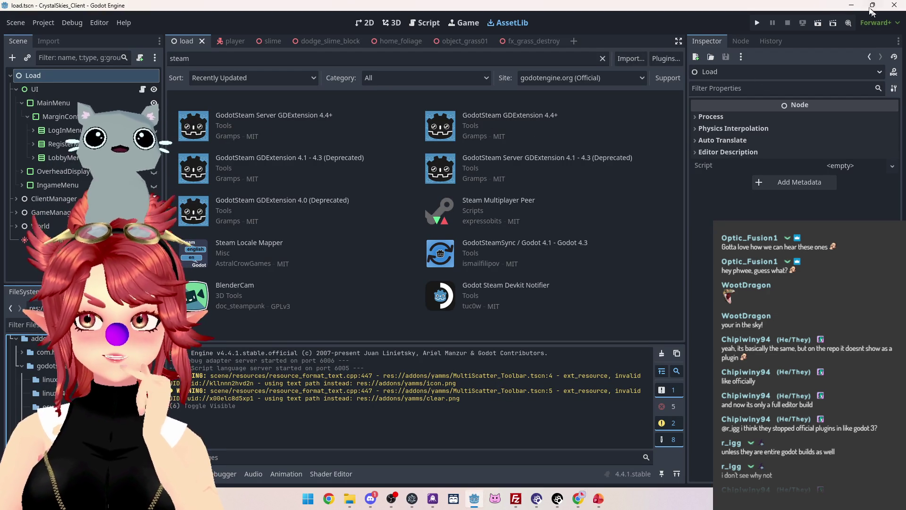
left_click(852, 5)
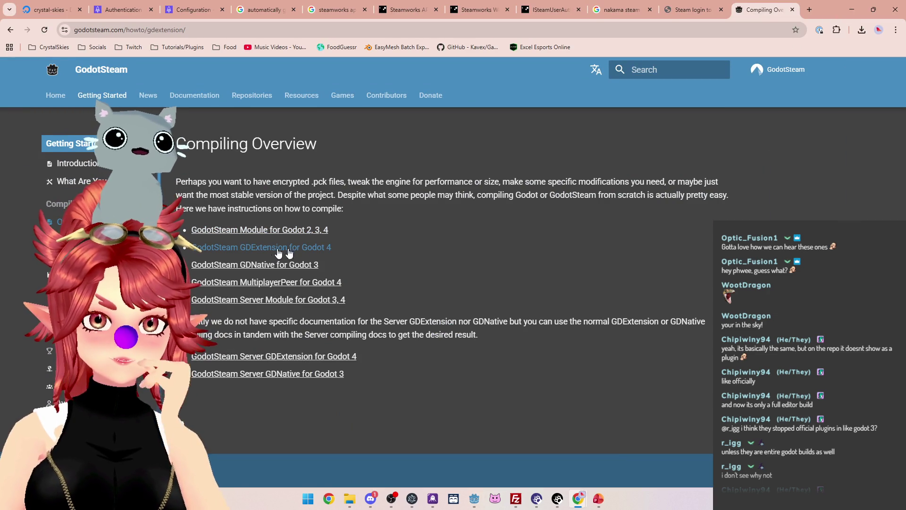
Open the GodotSteam GDExtension for Godot 4 compiling guide and scroll through it.
left_click(275, 251)
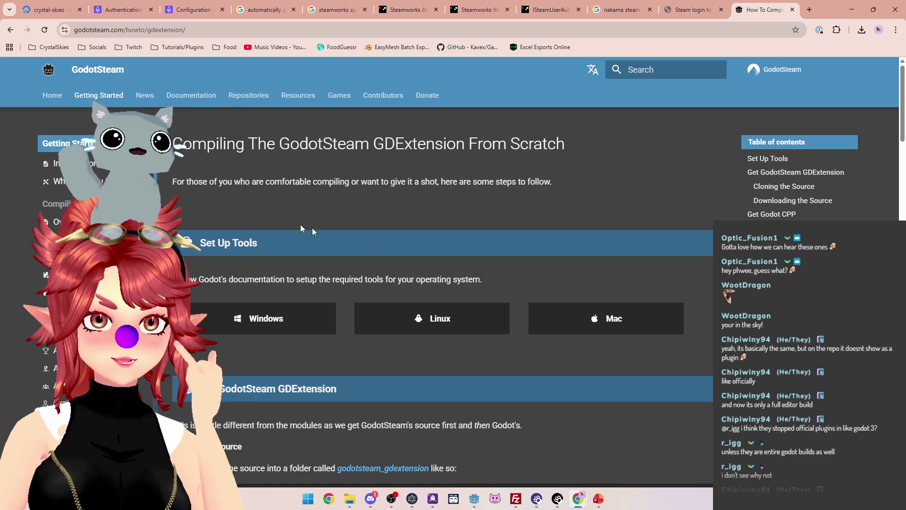
scroll(354, 199, "down", 2)
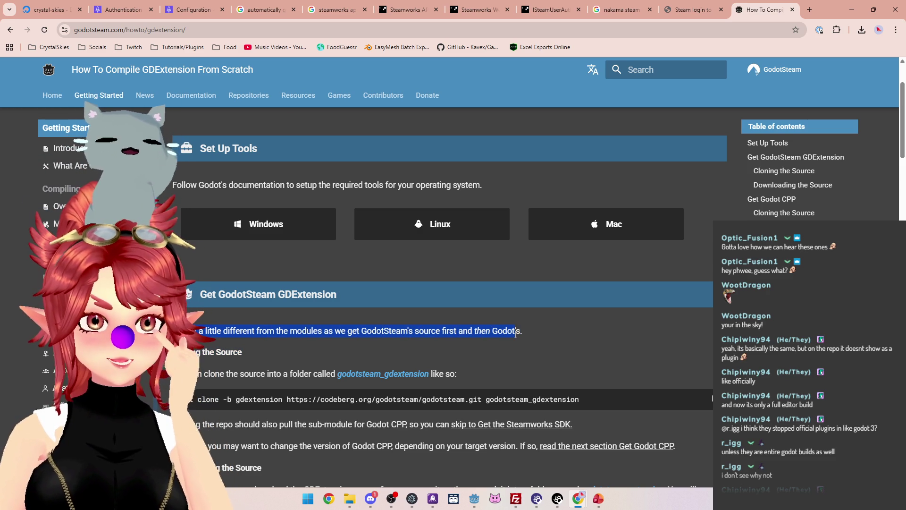
scroll(476, 354, "down", 1)
scroll(266, 336, "down", 2)
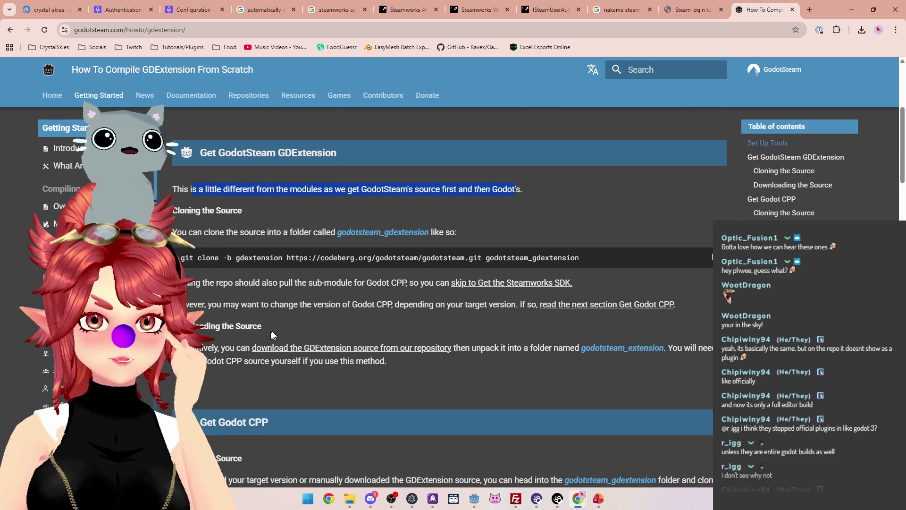
scroll(273, 330, "down", 4)
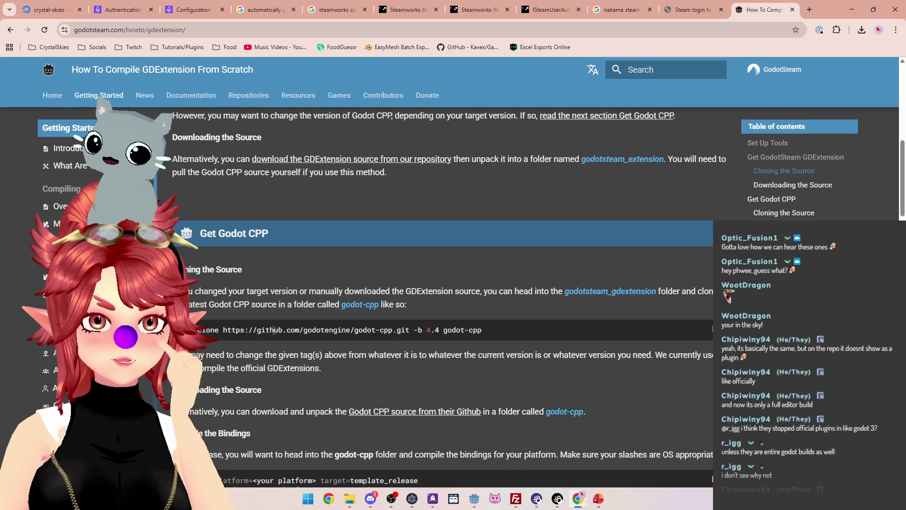
scroll(272, 330, "down", 5)
scroll(273, 329, "up", 3)
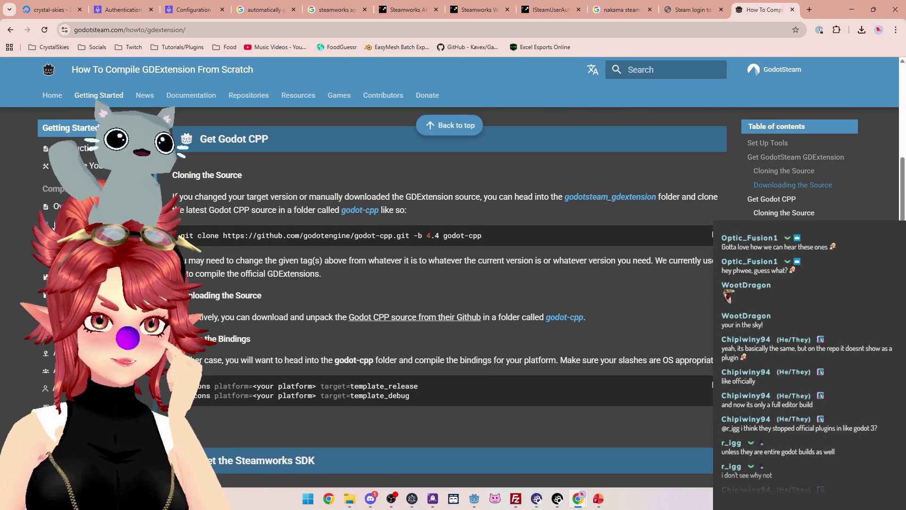
Glance at the Modules compiling guide, return, then open the Compiling Overview page.
left_click(54, 226)
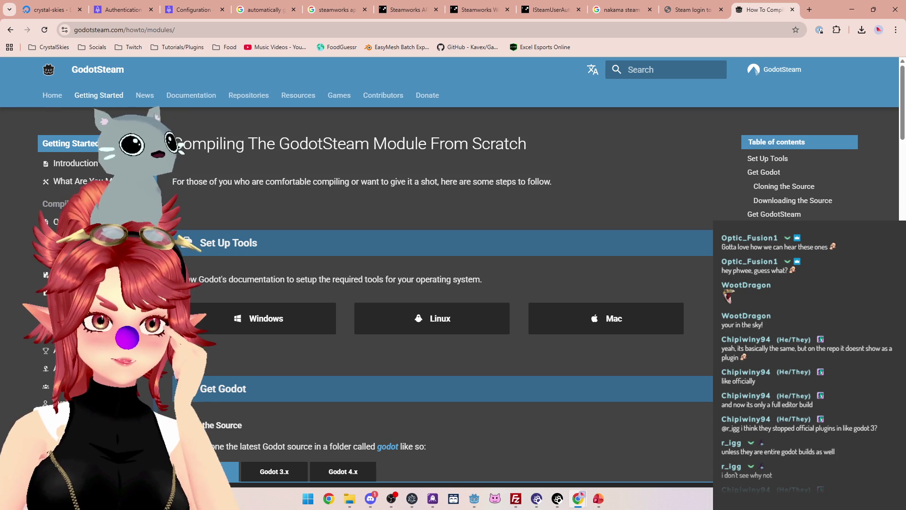
key("alt+Left")
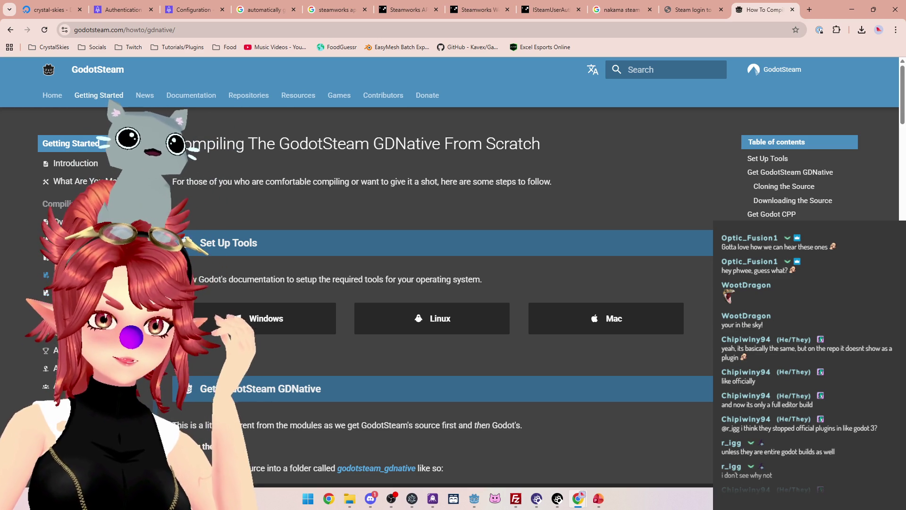
left_click(58, 222)
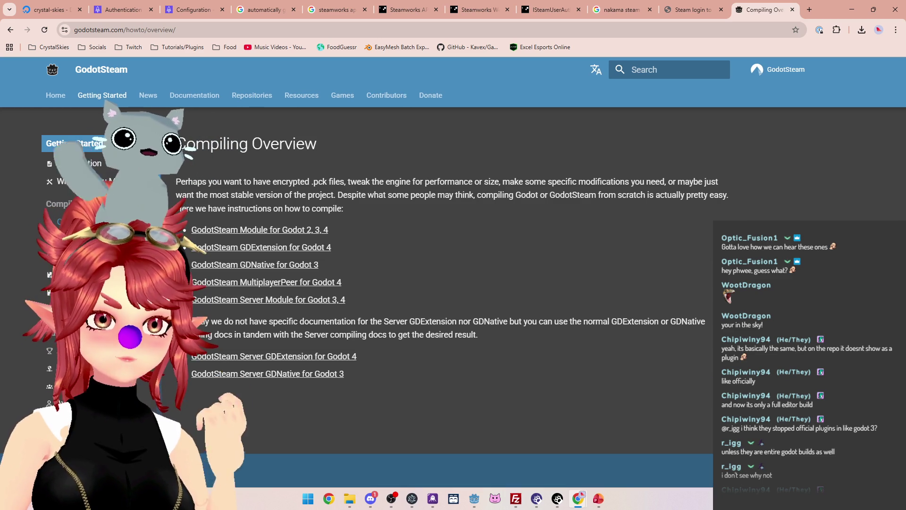
Read the 'What Are You Actually Making?' guide on choosing a GodotSteam version.
left_click(290, 371)
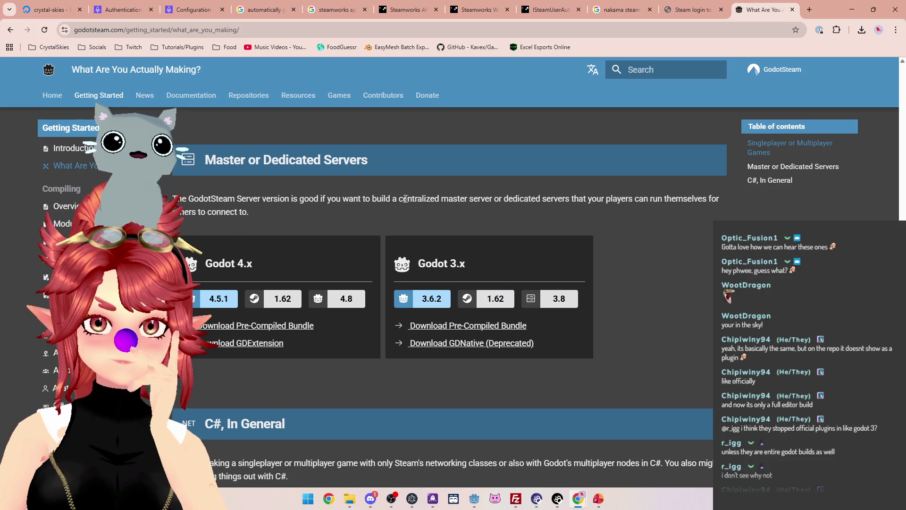
scroll(311, 233, "down", 4)
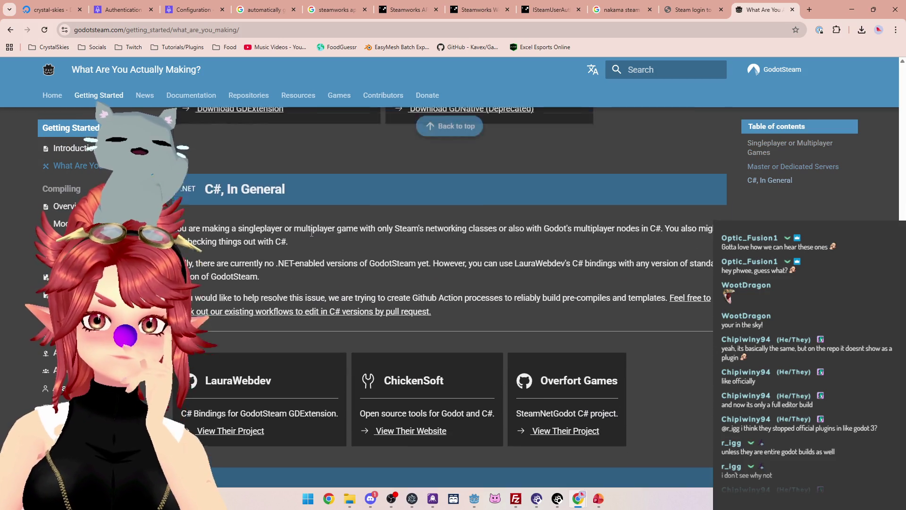
scroll(310, 232, "up", 15)
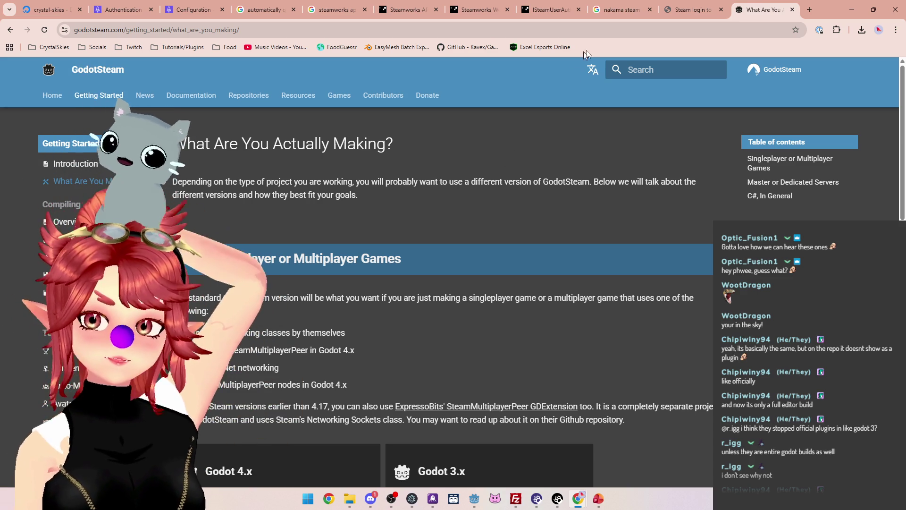
Check the ISteamUserAuth, nakama and Snopek Steam login tabs, then return to Godot's Asset Library.
left_click(679, 14)
left_click(547, 15)
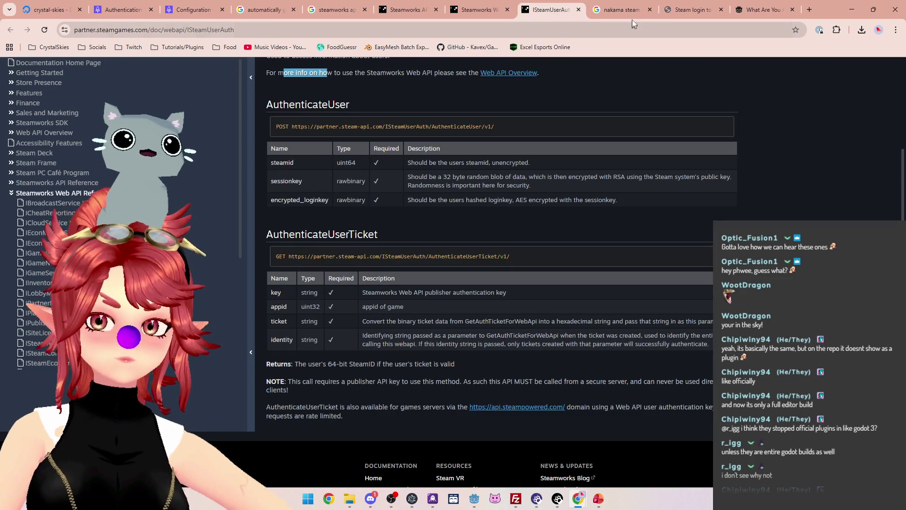
left_click(621, 10)
left_click(690, 10)
scroll(366, 303, "up", 15)
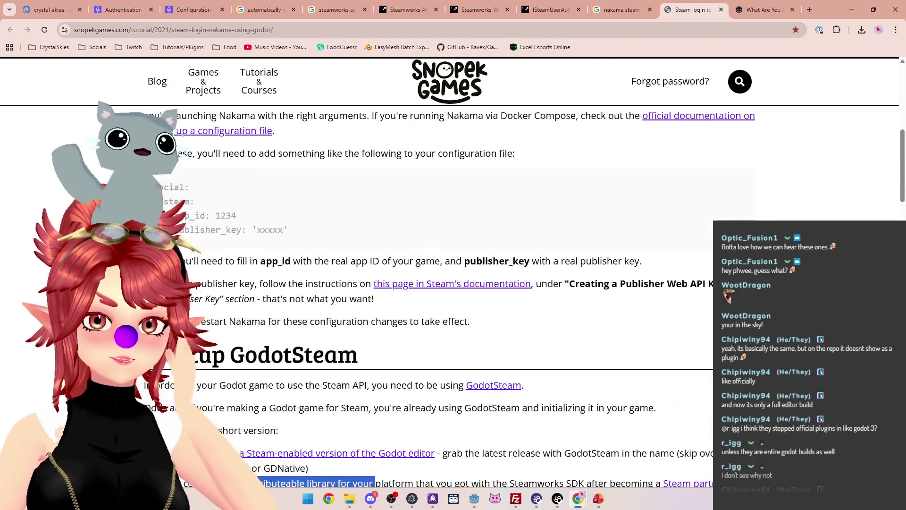
scroll(341, 232, "down", 5)
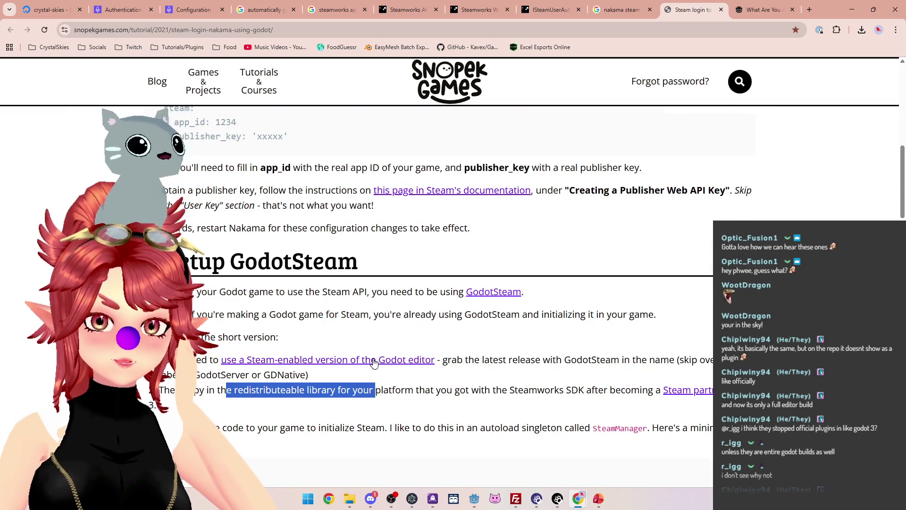
left_click(473, 505)
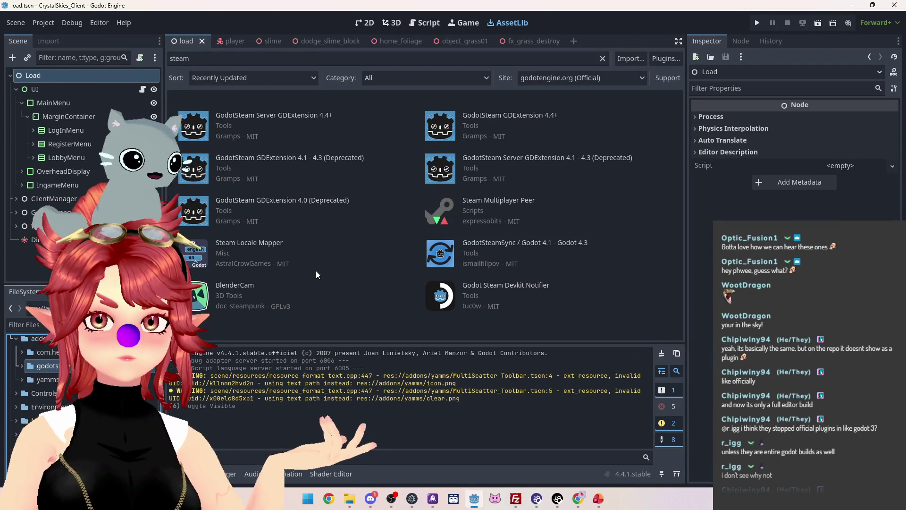
left_click(518, 115)
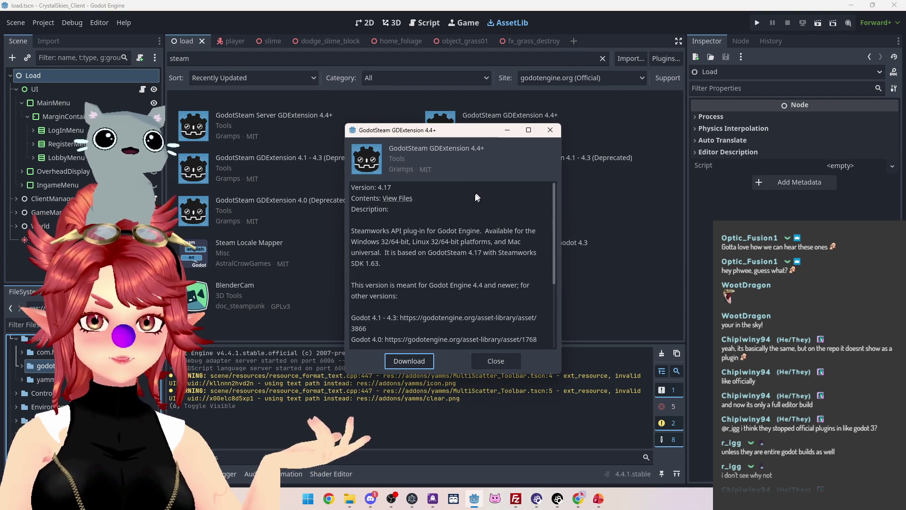
left_click(493, 364)
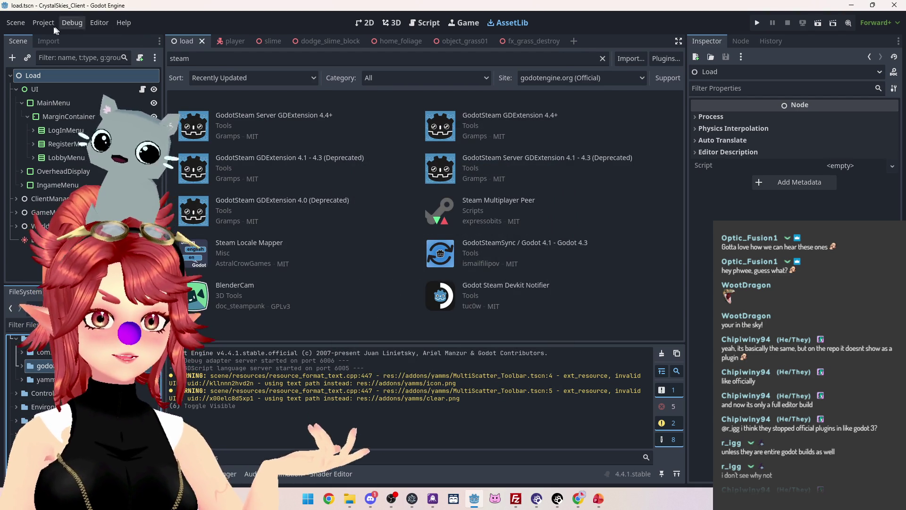
left_click(40, 24)
left_click(52, 37)
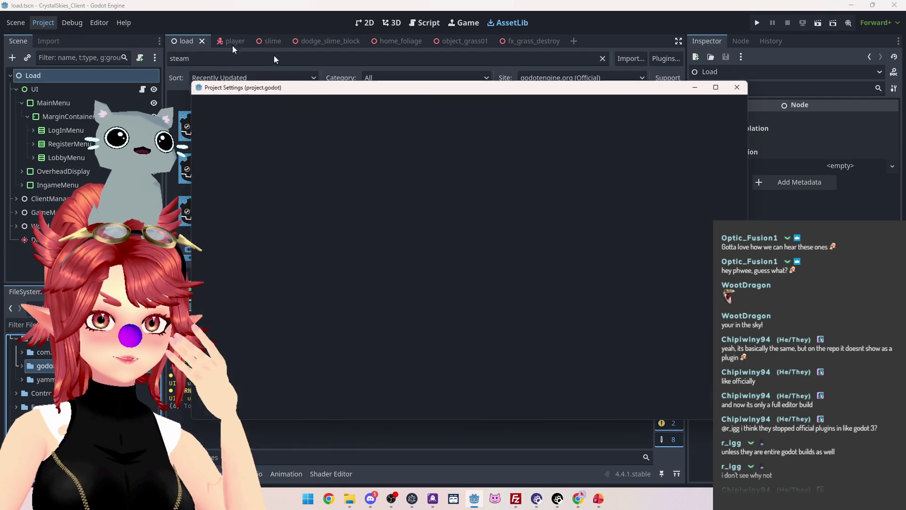
left_click(329, 103)
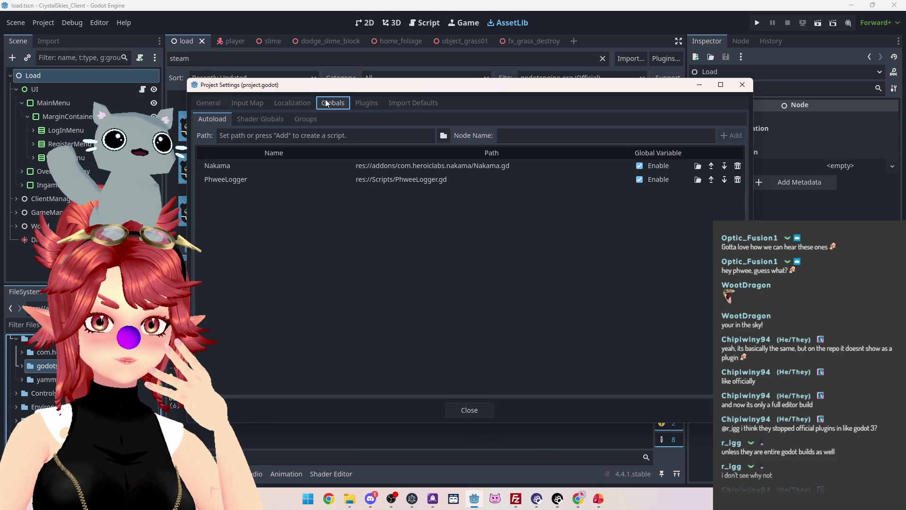
left_click(300, 105)
left_click(254, 107)
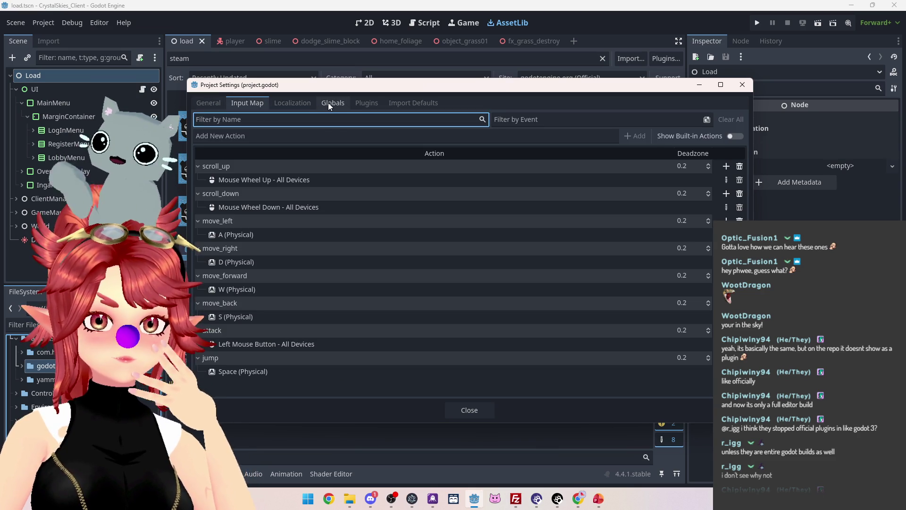
left_click(328, 102)
left_click(371, 103)
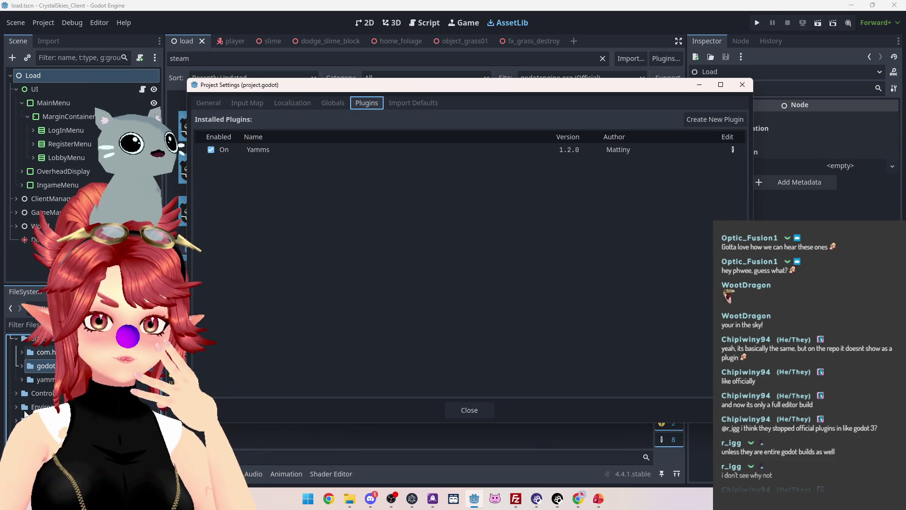
left_click(746, 87)
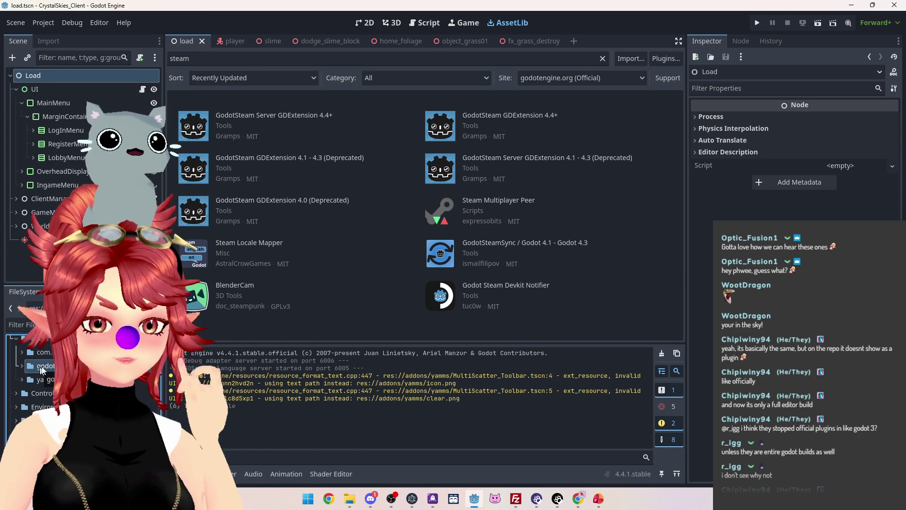
mouse_move(348, 499)
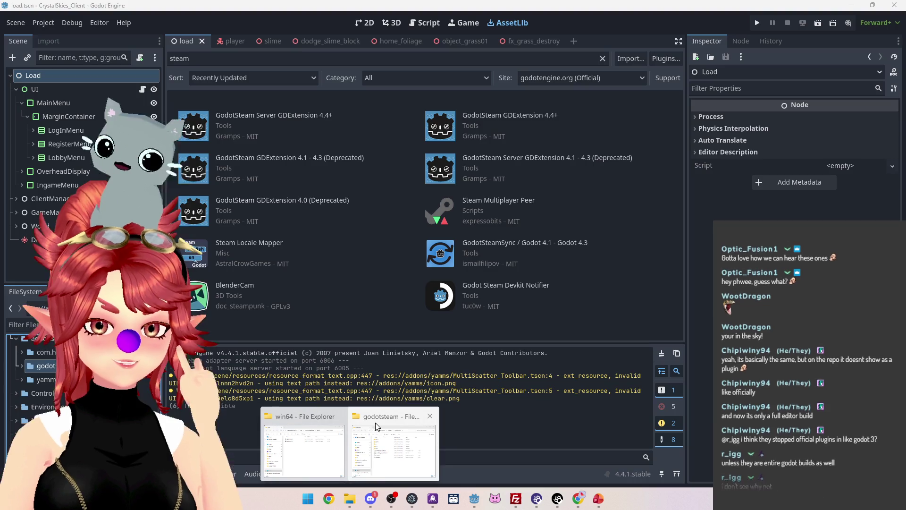
left_click(340, 426)
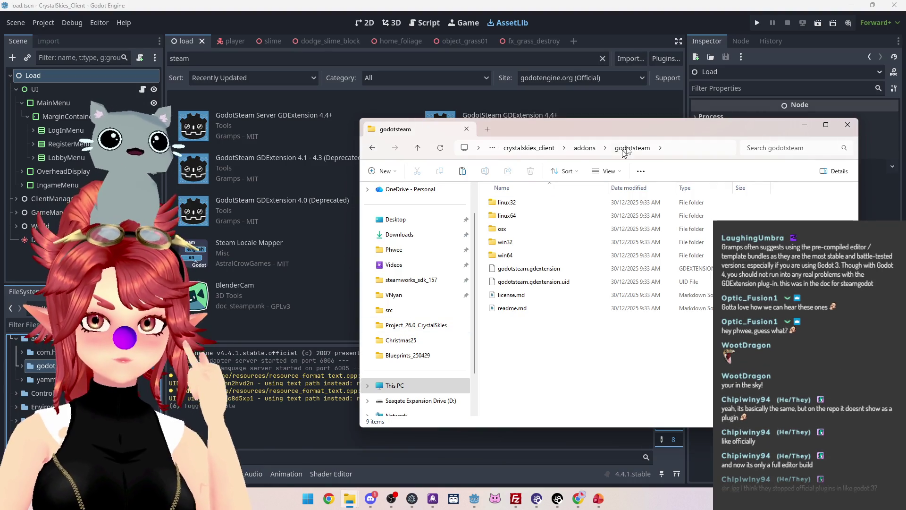
left_click(578, 151)
left_click(580, 148)
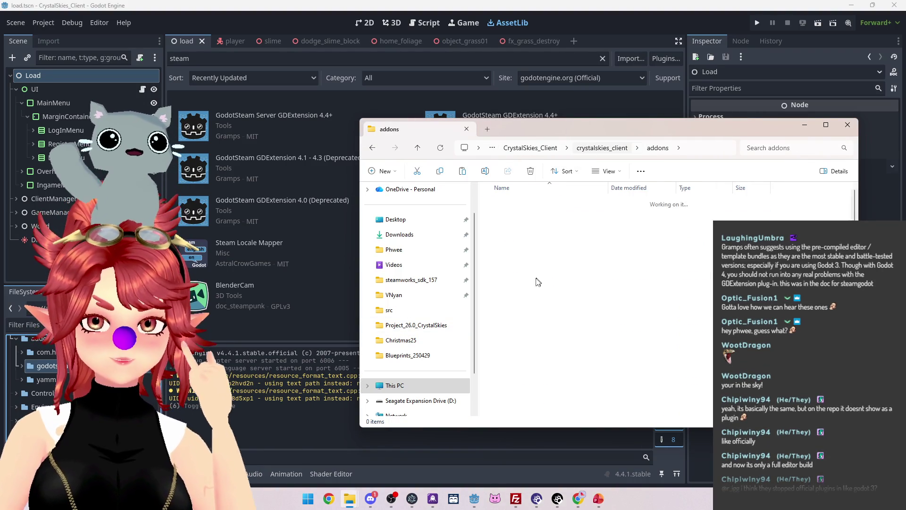
scroll(524, 330, "down", 2)
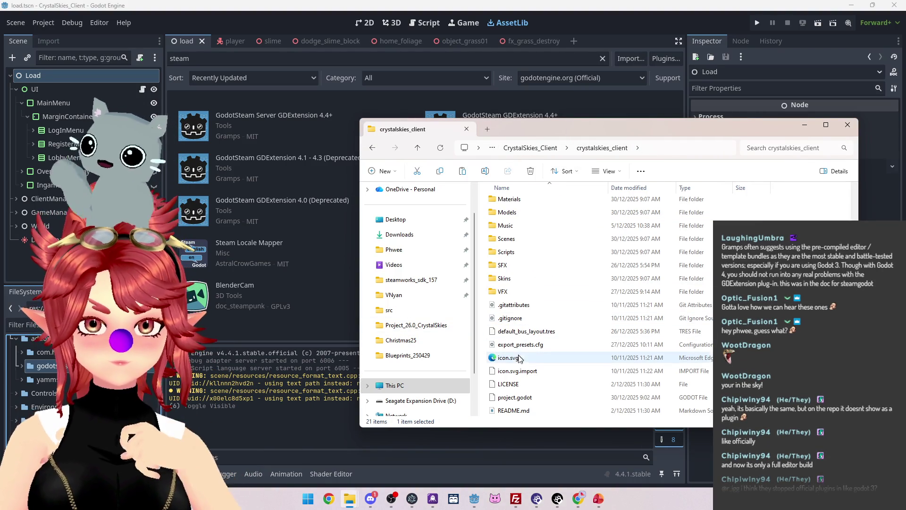
left_click(520, 398)
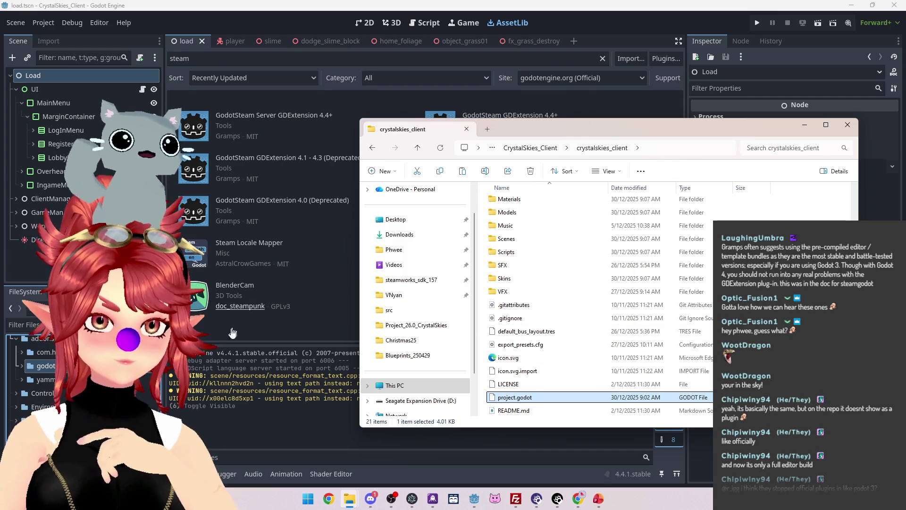
key("alt+Tab")
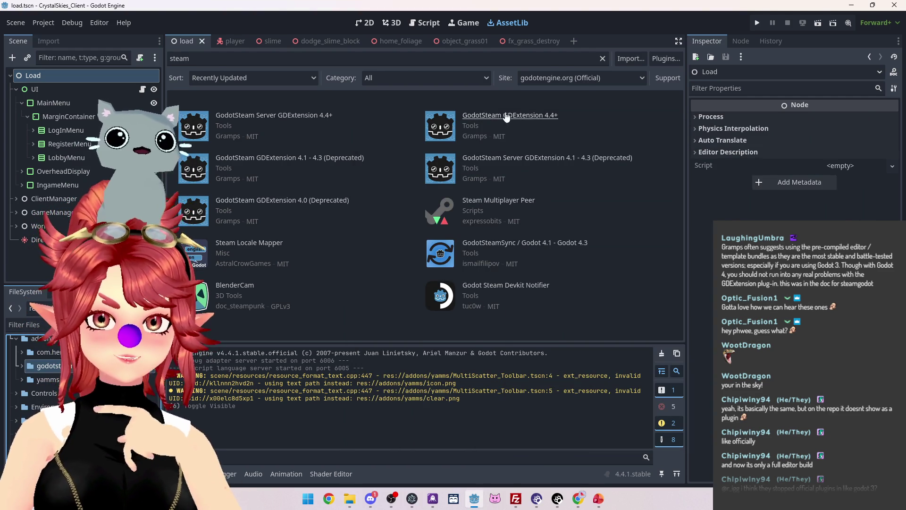
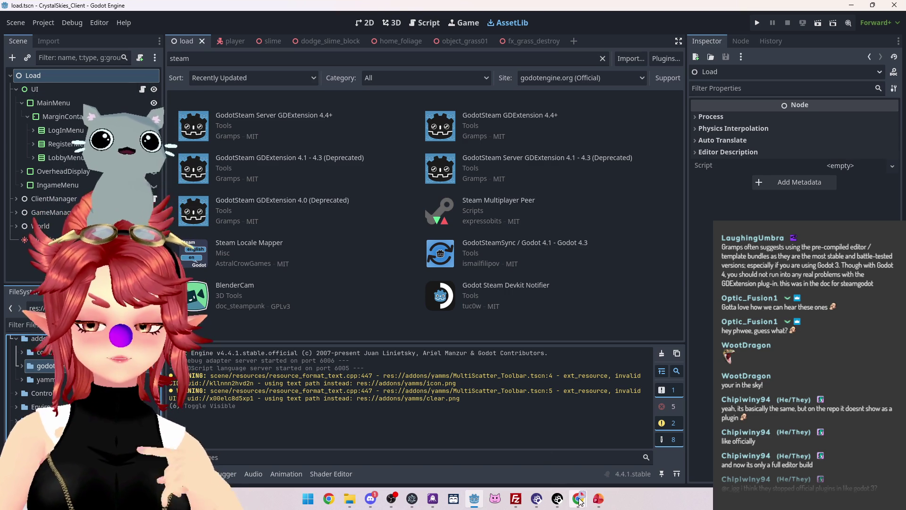
Open the GodotSteam Compiling Overview page in the docs and read its opening paragraph.
mouse_move(580, 501)
left_click(509, 437)
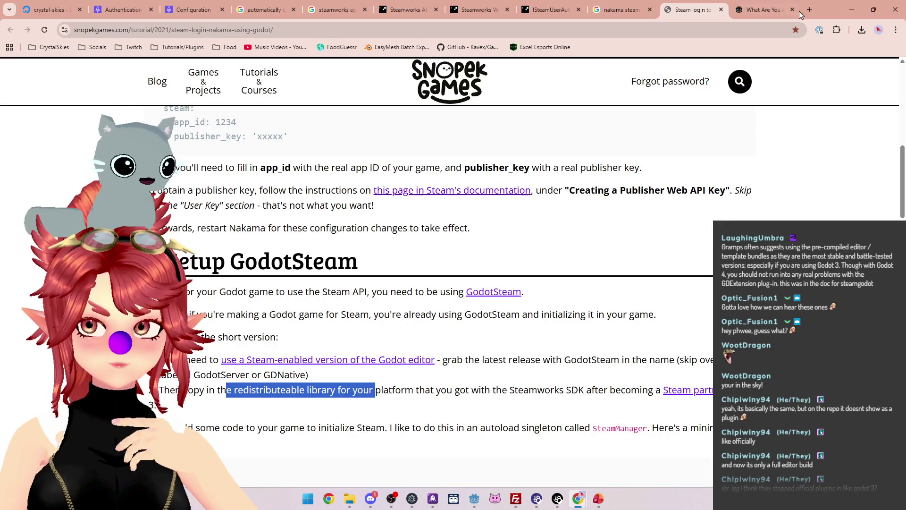
left_click(763, 11)
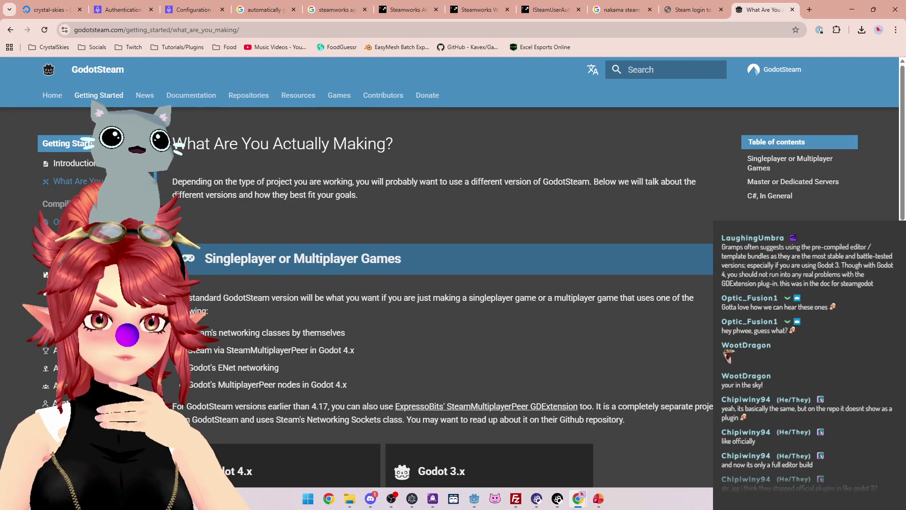
left_click(56, 222)
mouse_move(371, 180)
left_mouse_down()
mouse_move(633, 182)
mouse_move(344, 210)
mouse_move(312, 197)
mouse_move(384, 196)
mouse_move(333, 197)
mouse_move(349, 209)
mouse_move(182, 216)
mouse_move(178, 207)
left_mouse_up()
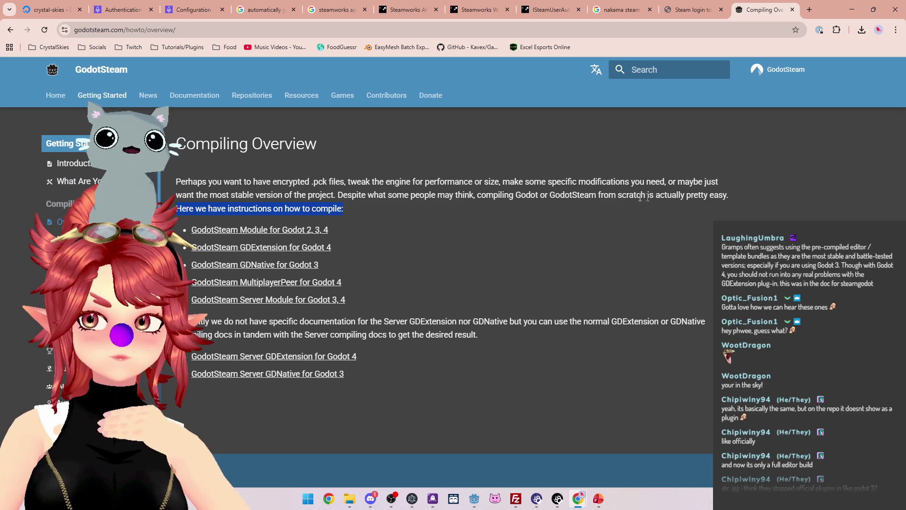
mouse_move(338, 195)
left_mouse_down()
mouse_move(725, 195)
mouse_move(343, 206)
left_mouse_up()
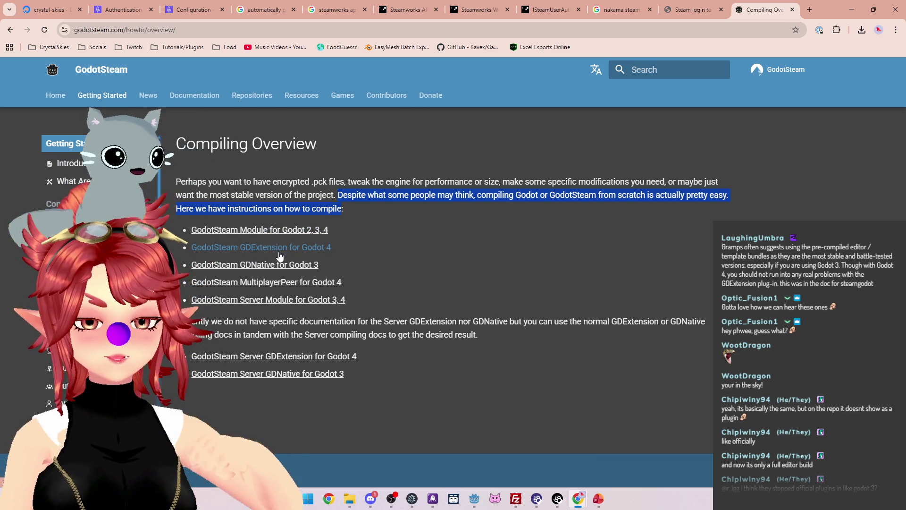
Open the 'Compiling The GodotSteam GDExtension From Scratch' guide.
left_click(474, 499)
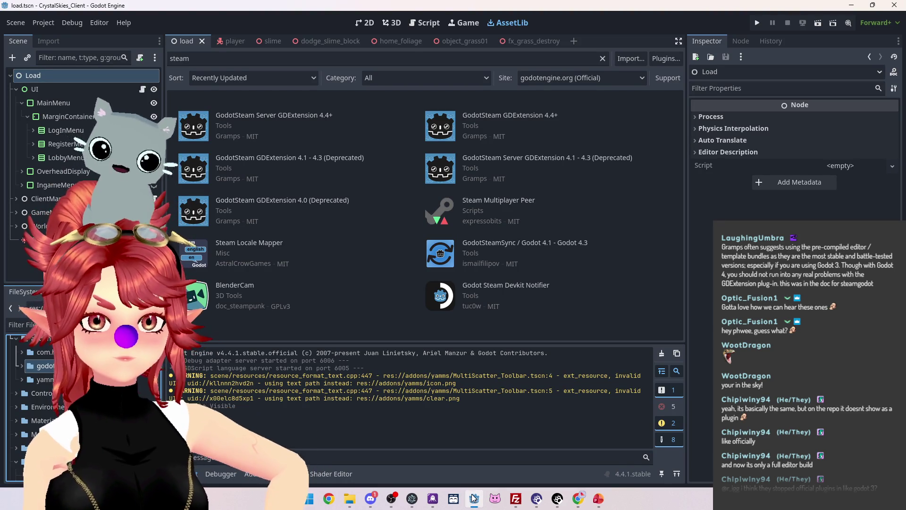
left_click(474, 499)
left_click(277, 248)
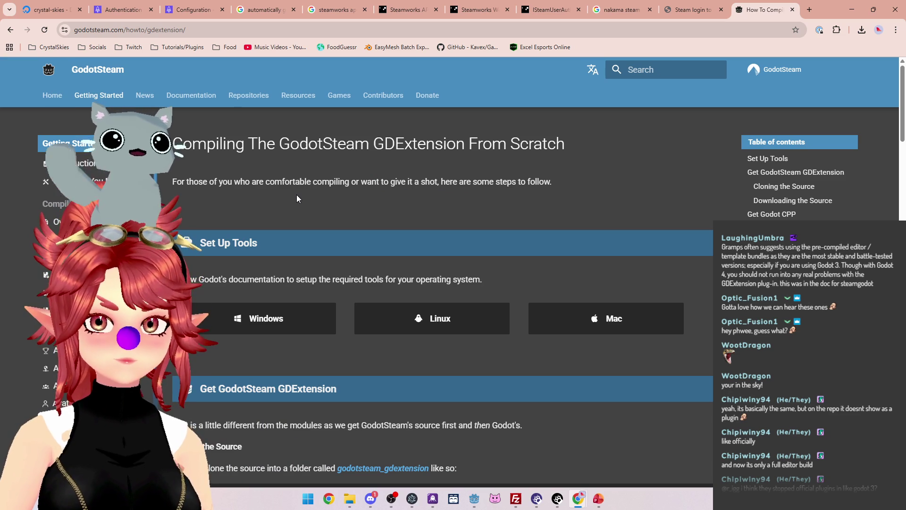
Skim the GDExtension compiling guide, revisit Compiling Overview, then go back to the Snopek Games tutorial.
scroll(296, 189, "down", 2)
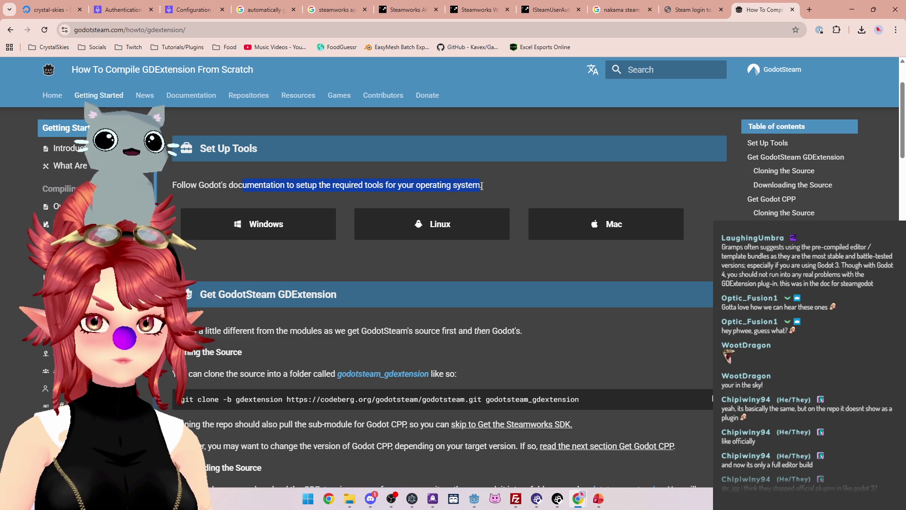
scroll(482, 187, "up", 2)
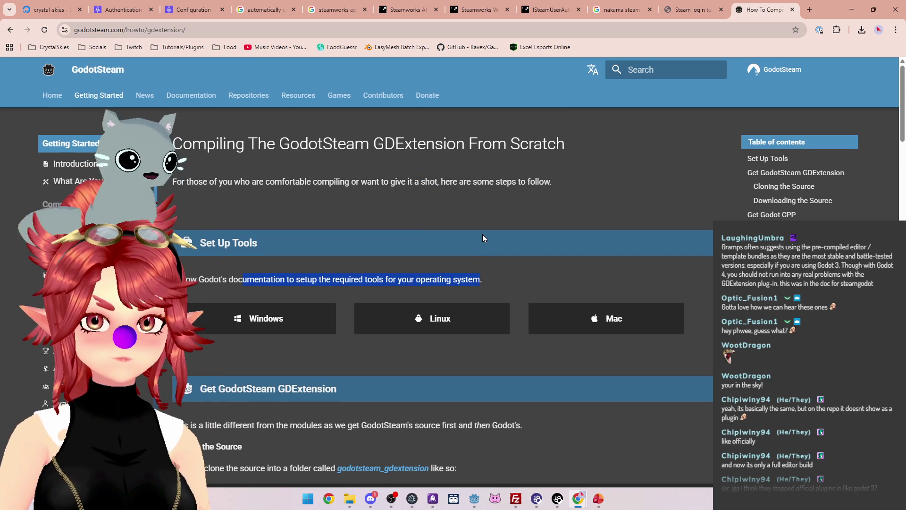
scroll(483, 234, "down", 1)
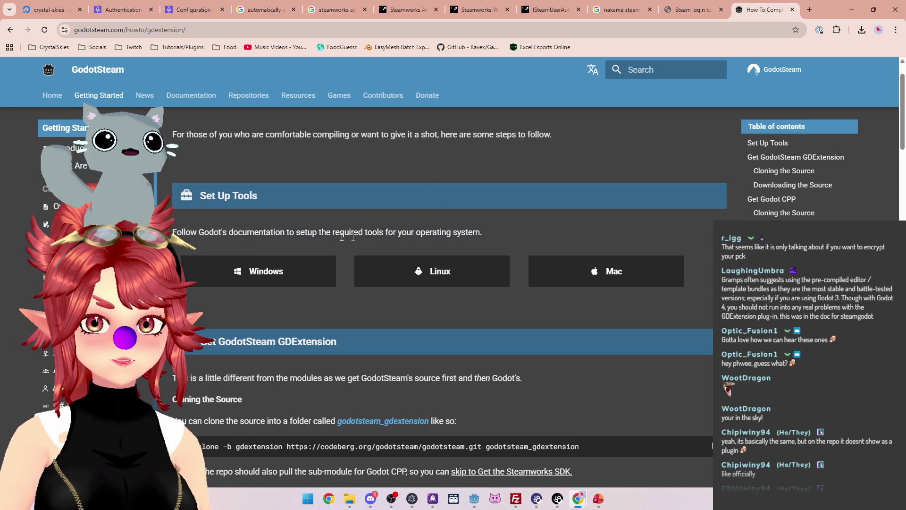
left_click_drag(376, 230, 384, 232)
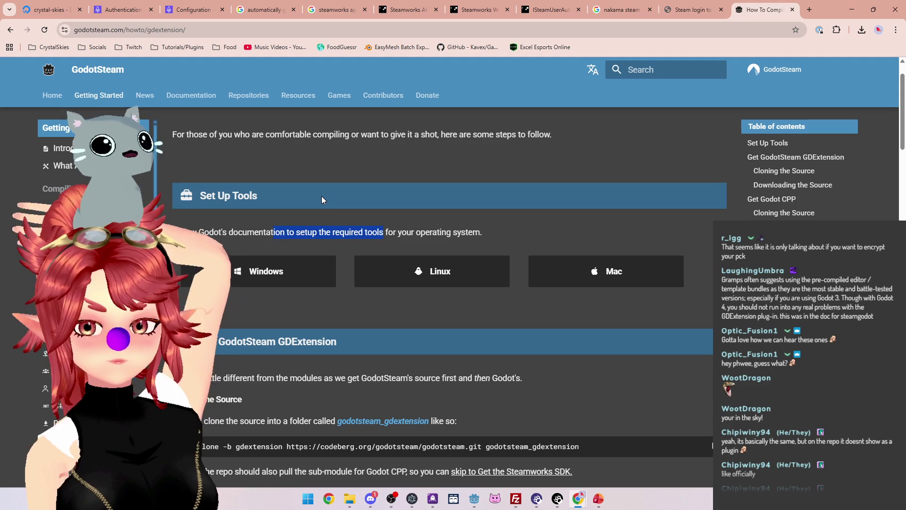
left_click(66, 206)
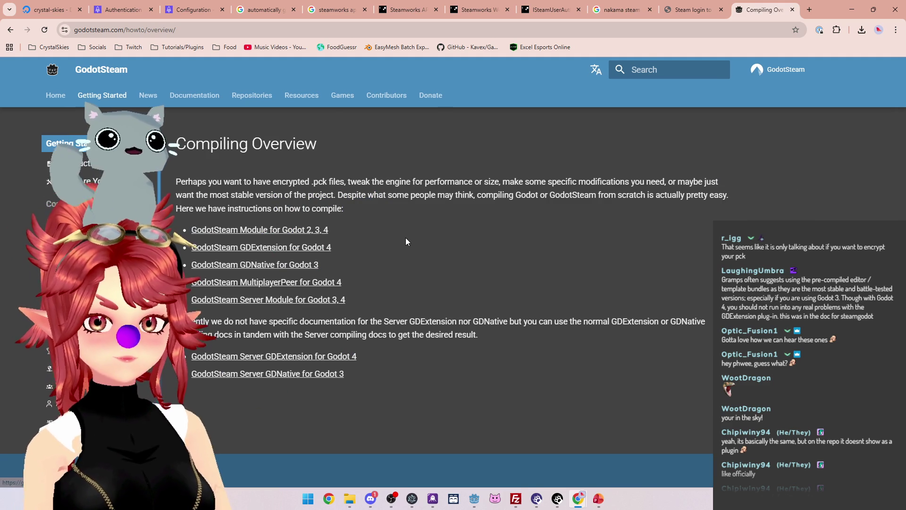
mouse_move(190, 181)
left_mouse_down()
mouse_move(469, 190)
mouse_move(383, 183)
mouse_move(669, 179)
mouse_move(566, 193)
mouse_move(283, 195)
mouse_move(468, 195)
mouse_move(554, 202)
mouse_move(554, 212)
left_mouse_up()
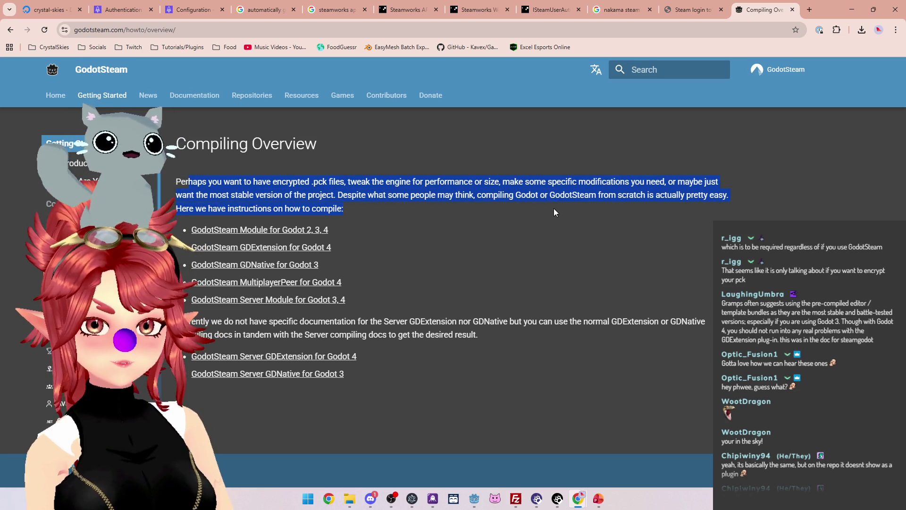
left_click(678, 14)
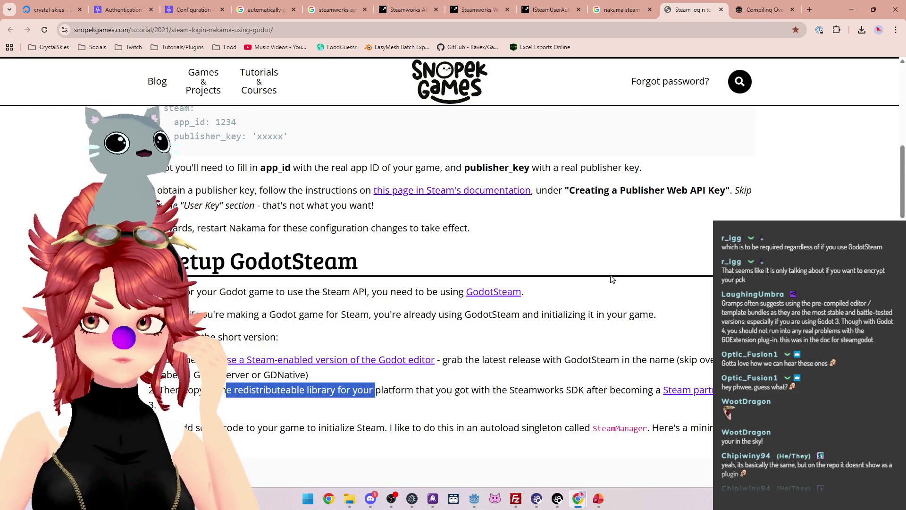
scroll(612, 279, "down", 3)
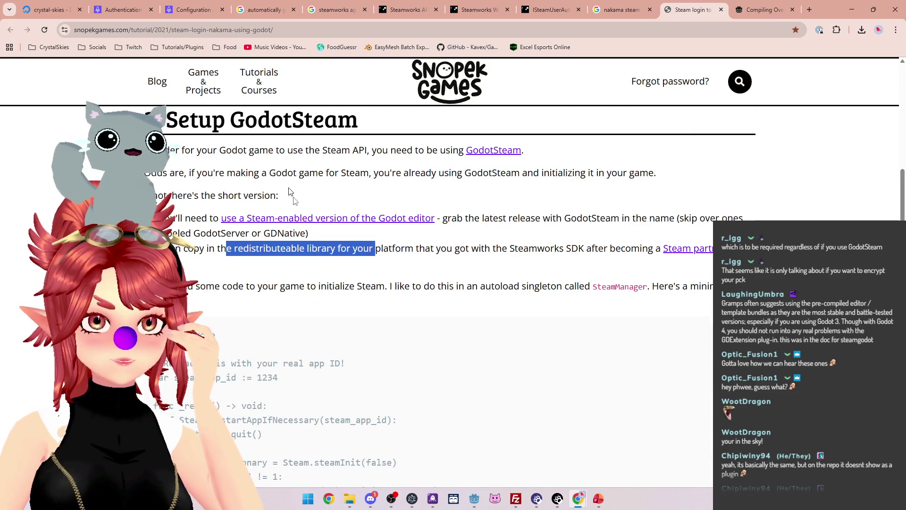
left_click(477, 239)
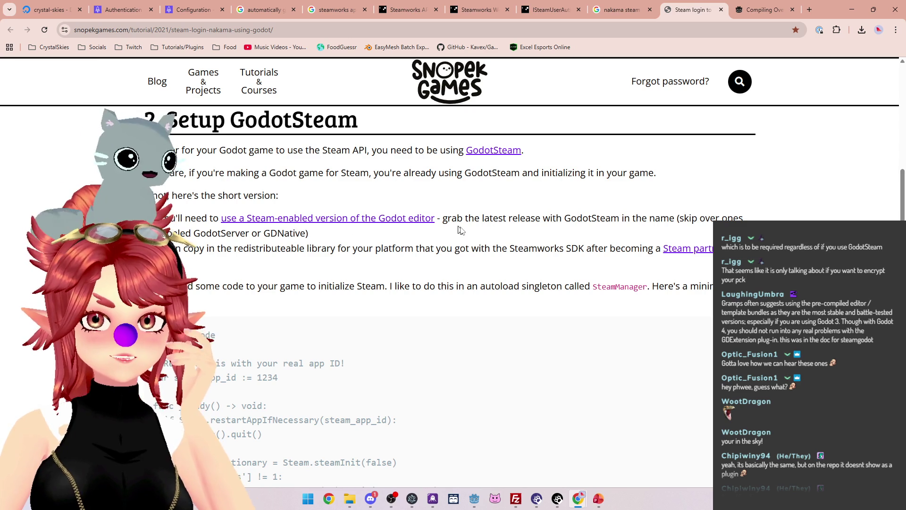
left_click_drag(473, 219, 679, 214)
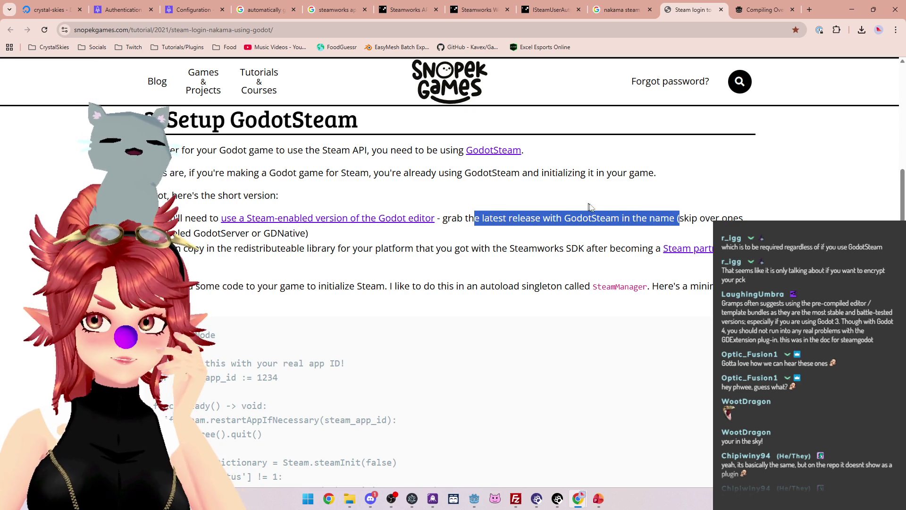
left_click(178, 248)
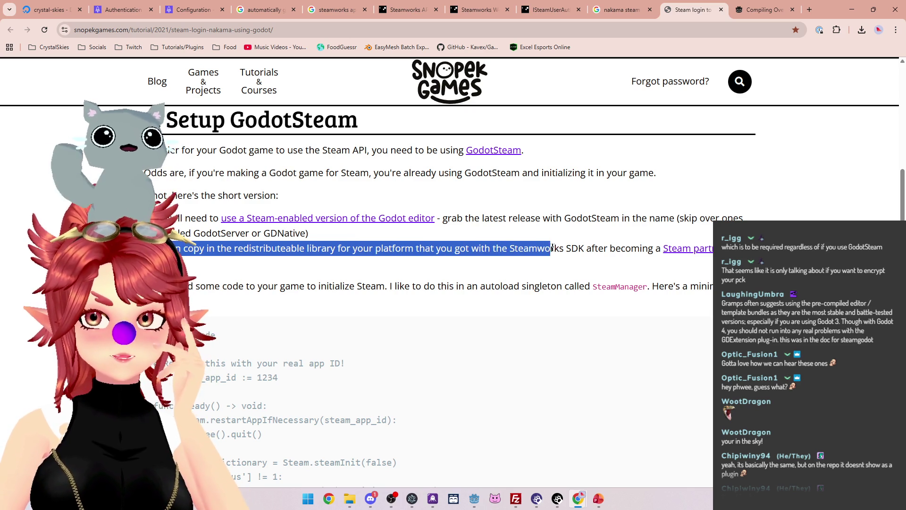
left_click(350, 499)
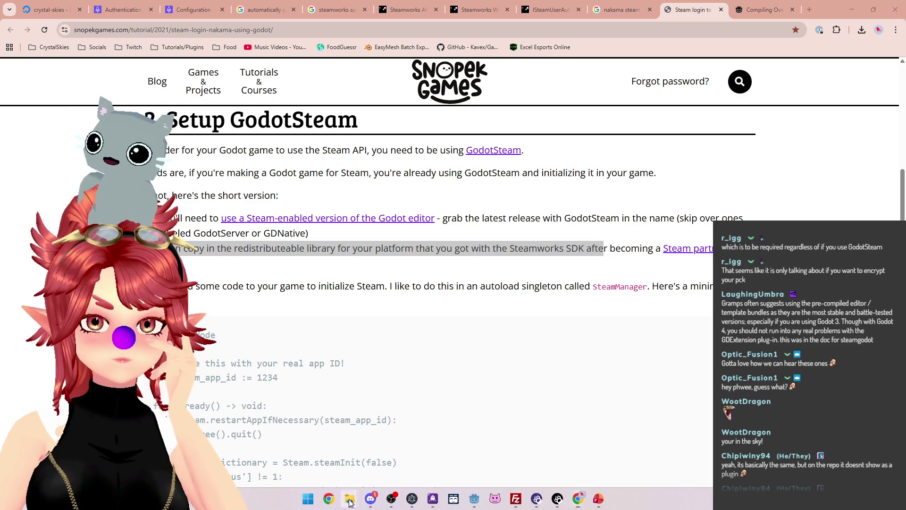
Select steam_api64.lib in the Steamworks SDK win64 redistributables folder.
left_click(393, 449)
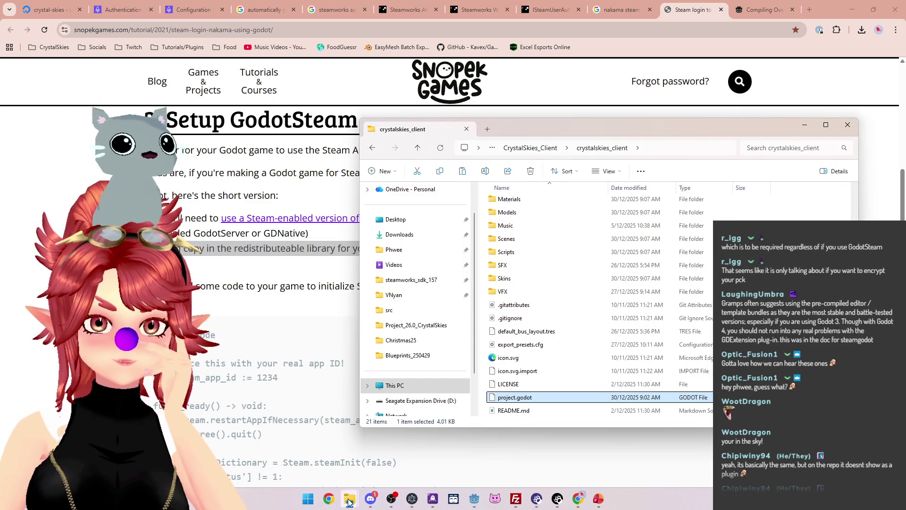
mouse_move(349, 500)
left_click(318, 455)
mouse_move(336, 62)
left_mouse_down()
mouse_move(659, 137)
mouse_move(598, 106)
left_mouse_up()
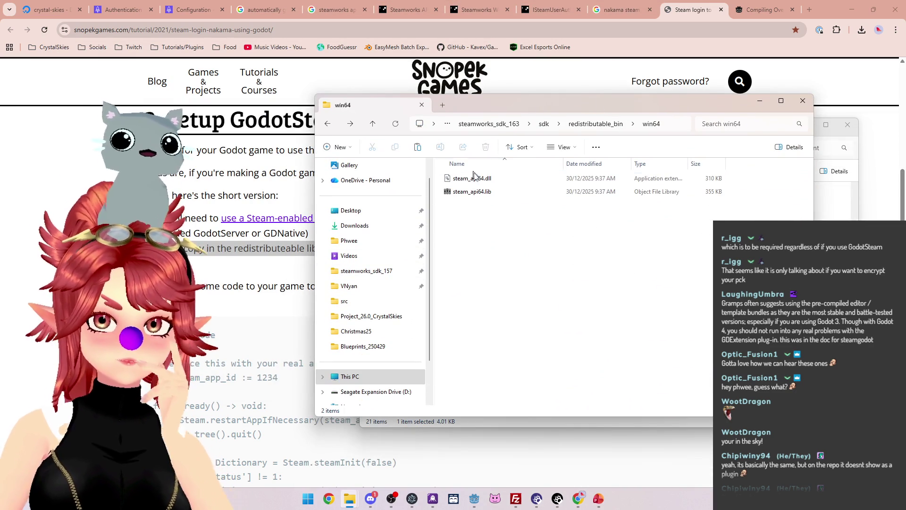
left_click(487, 192)
left_click(483, 194)
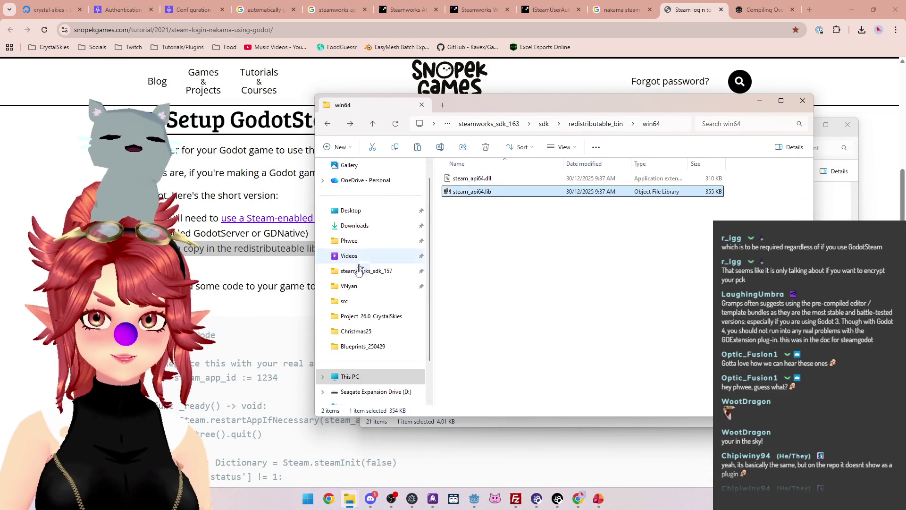
Paste steam_api64.lib into the project's addons/godotsteam/win64 folder and return to the tutorial.
key("alt+Tab")
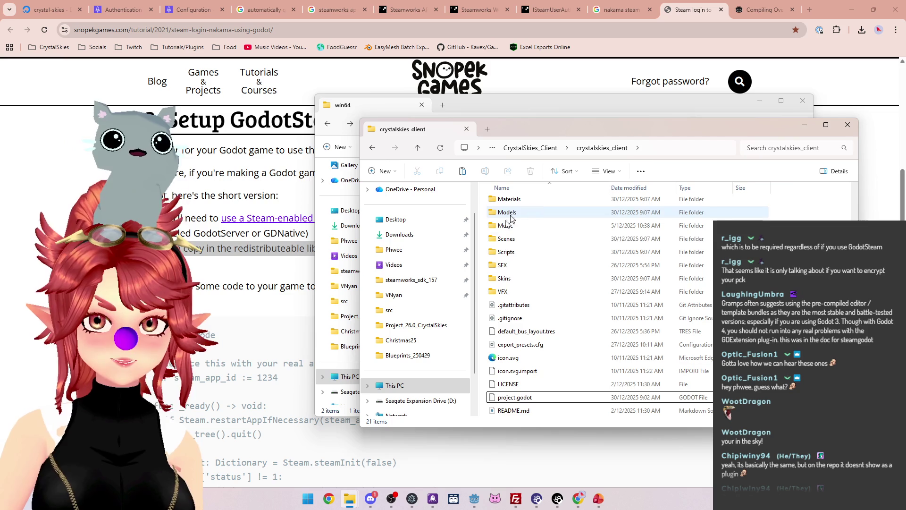
scroll(522, 229, "up", 2)
left_click(516, 218)
double_click(517, 218)
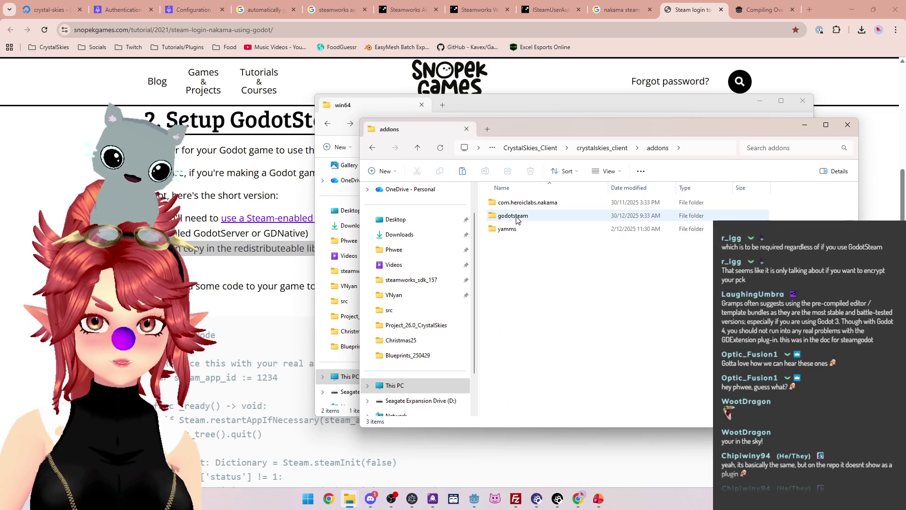
left_click(518, 218)
double_click(517, 218)
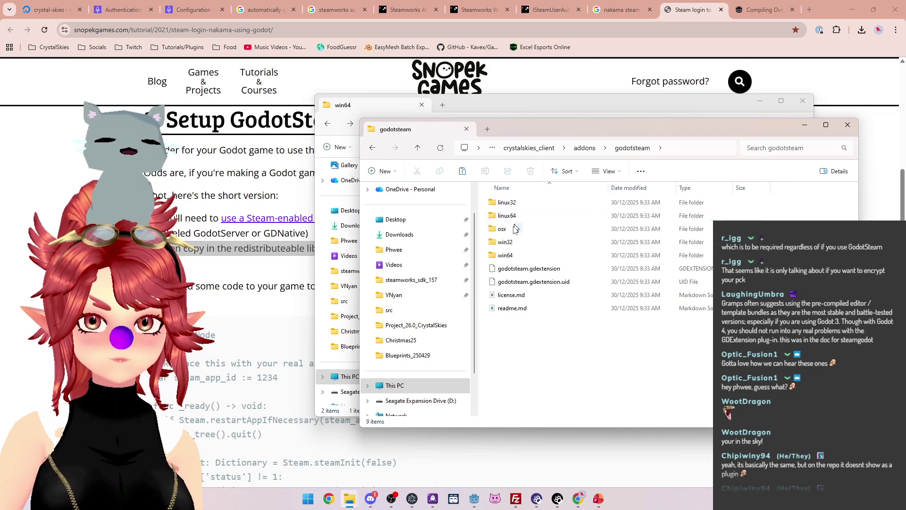
double_click(512, 256)
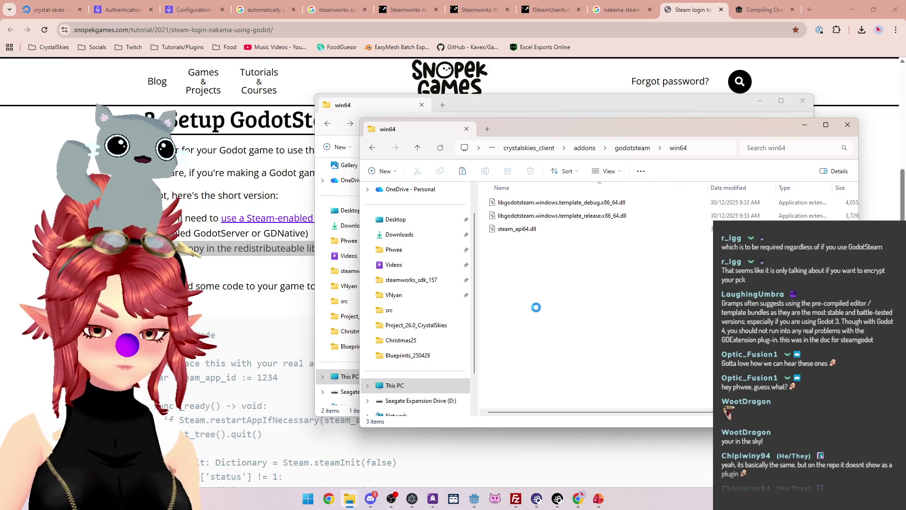
key("ctrl+v")
key("alt+Tab")
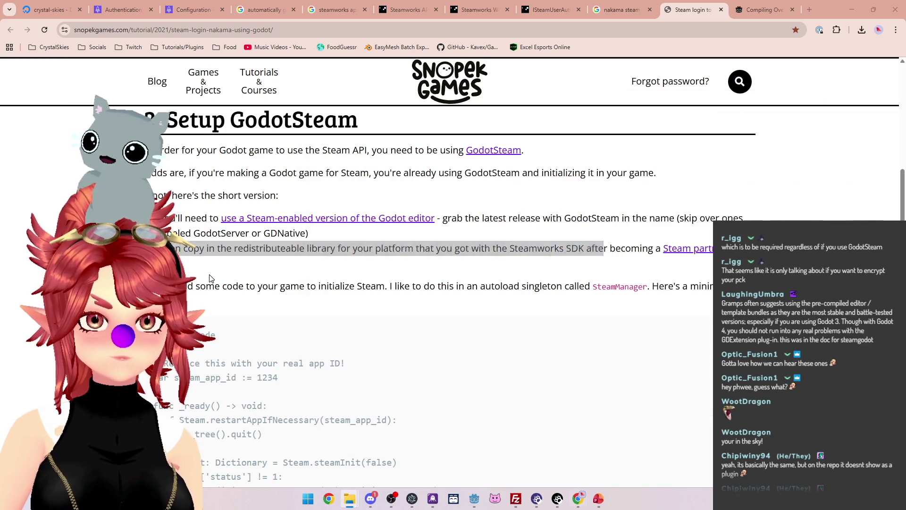
left_click_drag(200, 287, 591, 287)
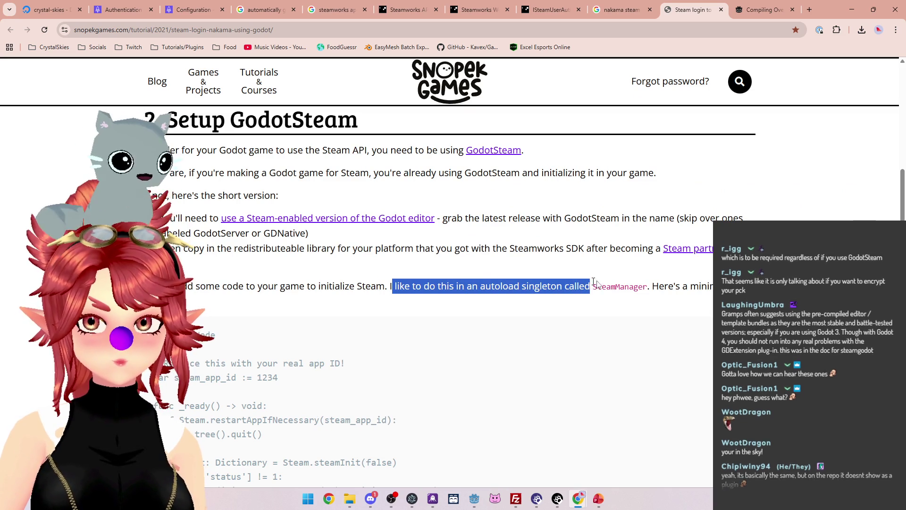
Select the tutorial's minimal SteamManager script, from extends Node through Steam.run_callbacks().
scroll(561, 296, "down", 1)
scroll(246, 265, "down", 3)
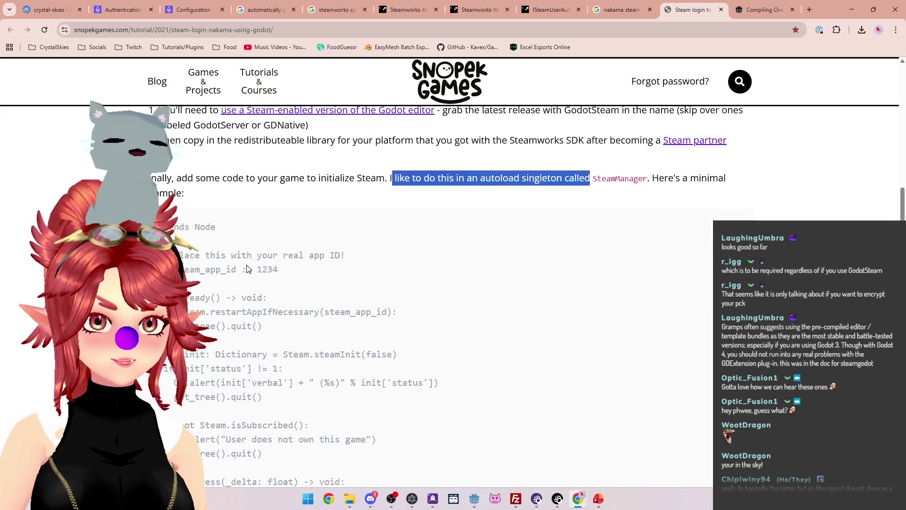
scroll(313, 395, "up", 1)
left_click_drag(289, 467, 161, 192)
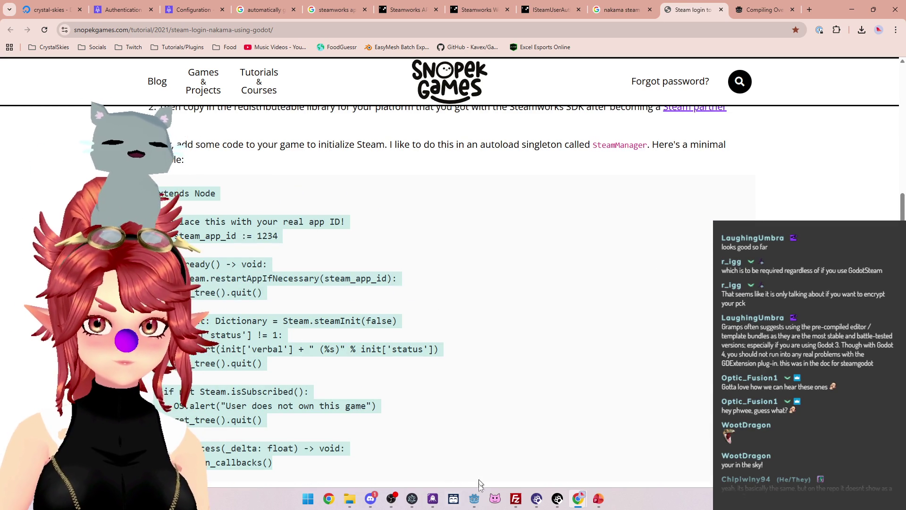
left_click(474, 498)
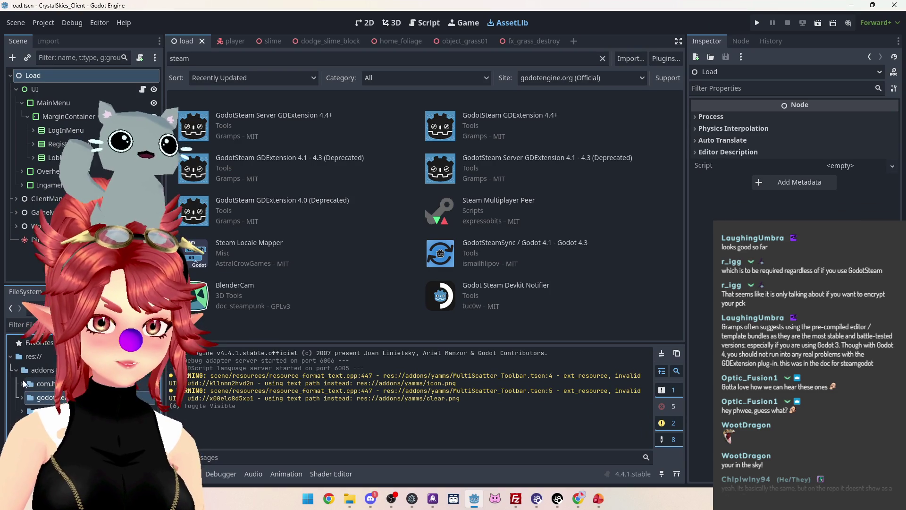
scroll(37, 347, "down", 5)
right_click(37, 347)
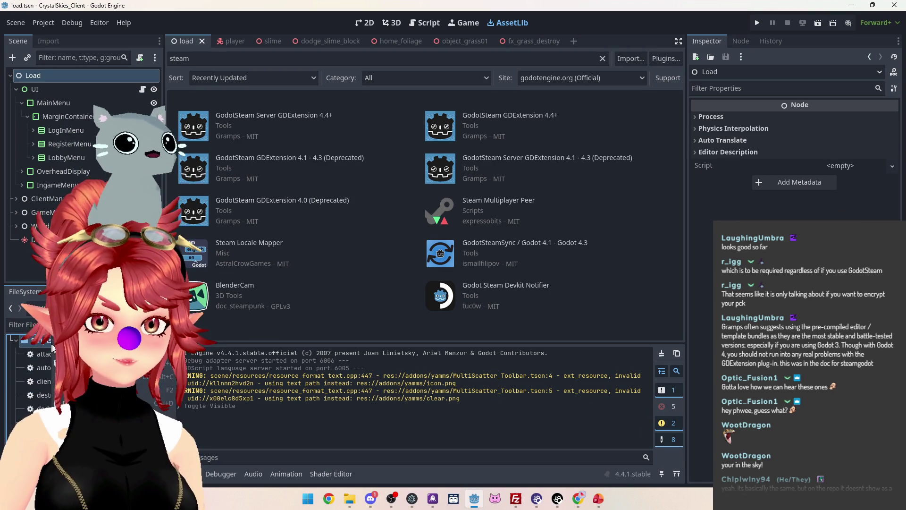
mouse_move(141, 287)
left_click(204, 315)
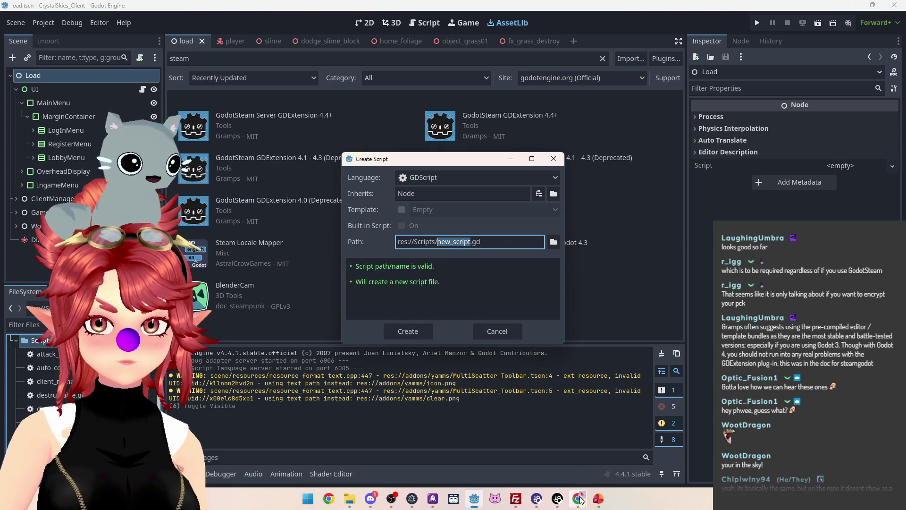
mouse_move(578, 499)
mouse_move(510, 448)
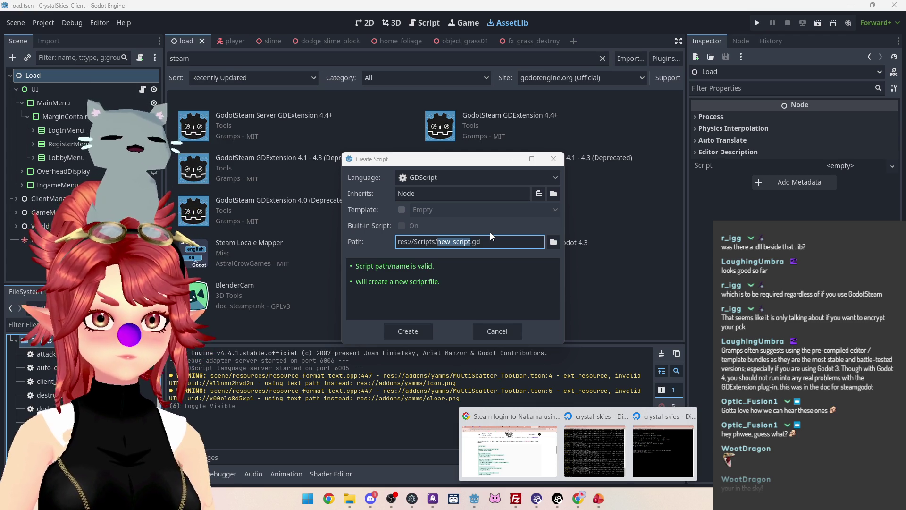
left_click(471, 242)
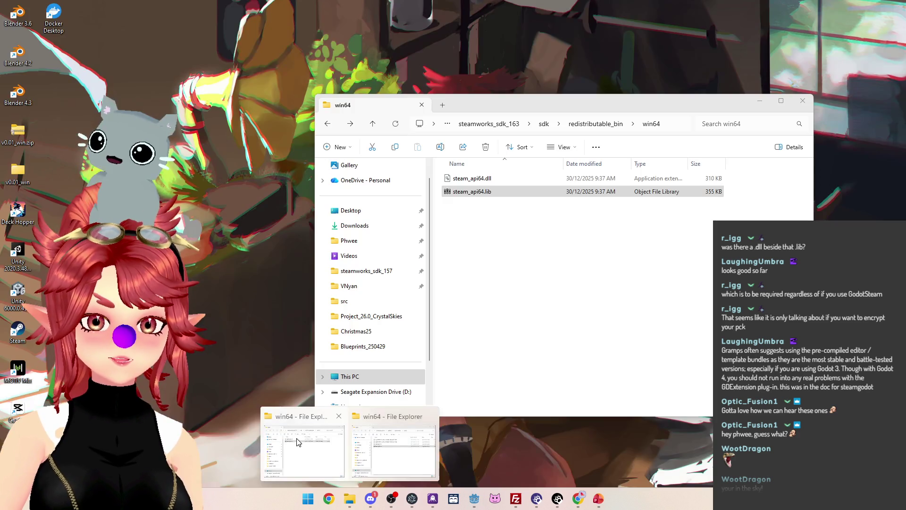
Arrange the Steamworks SDK and godotsteam win64 folders side by side to compare their steam_api64 files.
left_click(399, 446)
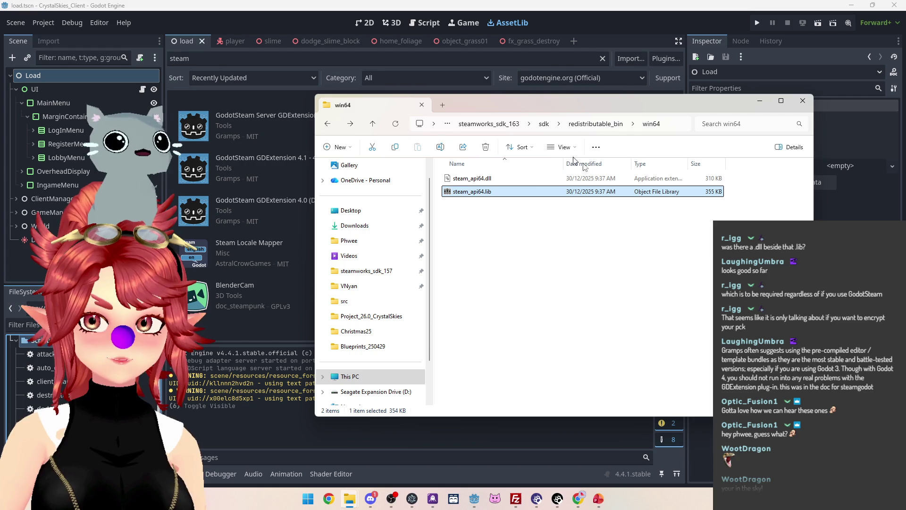
mouse_move(358, 491)
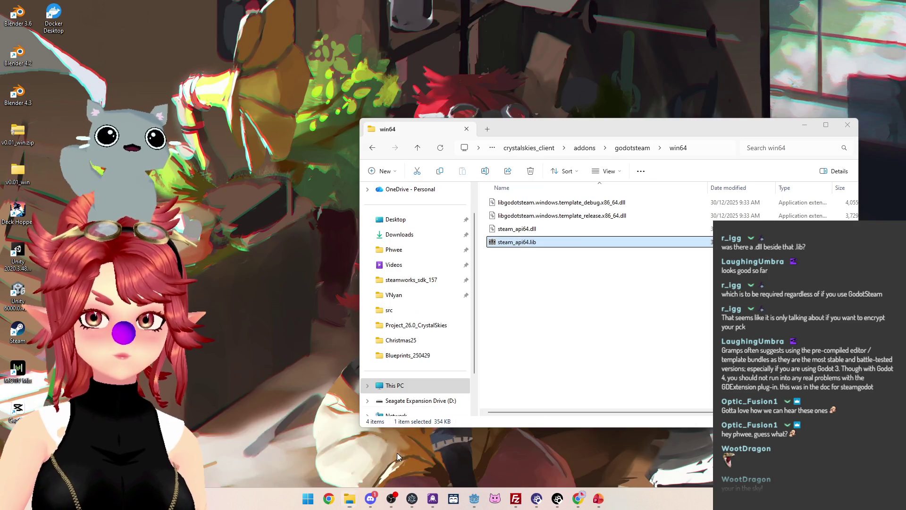
left_click(398, 453)
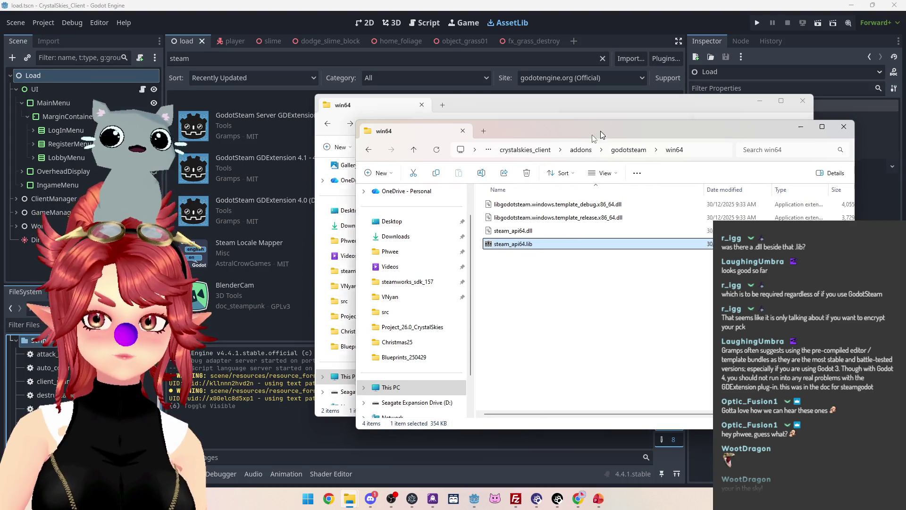
left_click_drag(607, 132, 360, 157)
left_click_drag(558, 109, 611, 57)
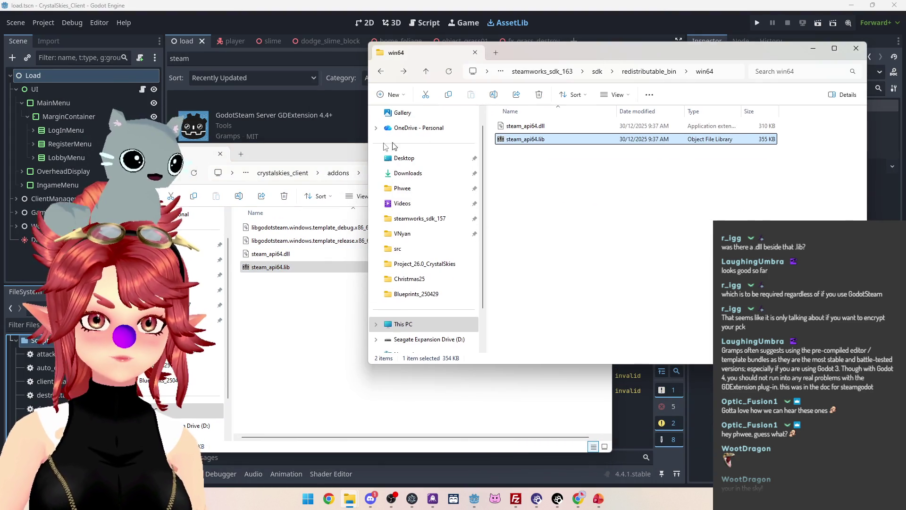
left_click_drag(392, 153, 345, 132)
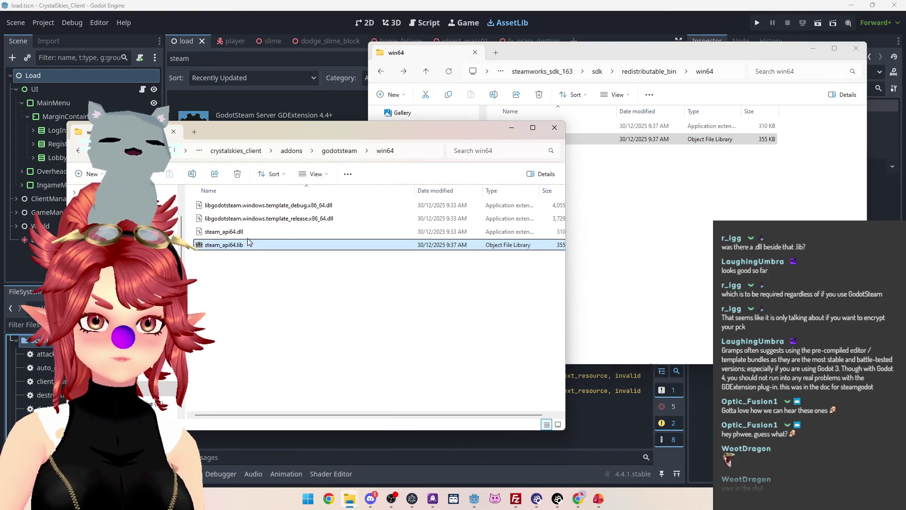
left_click(550, 56)
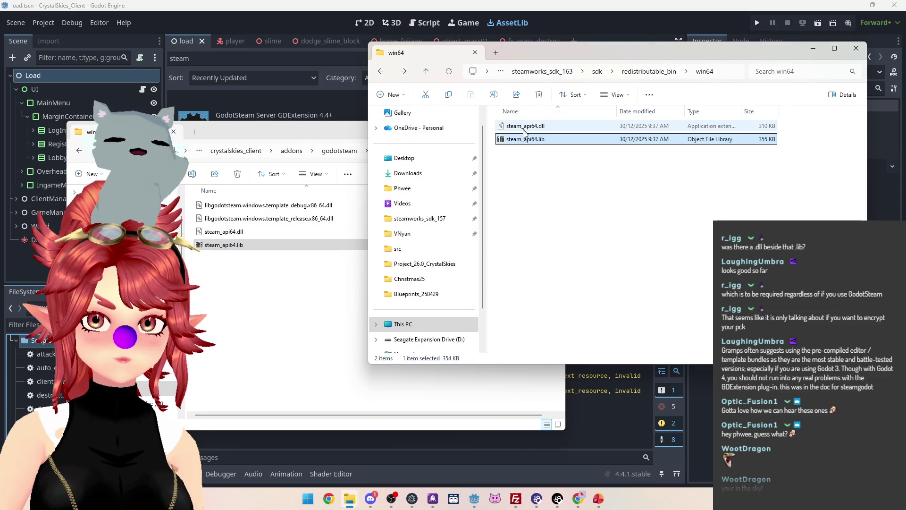
left_click_drag(661, 52, 646, 76)
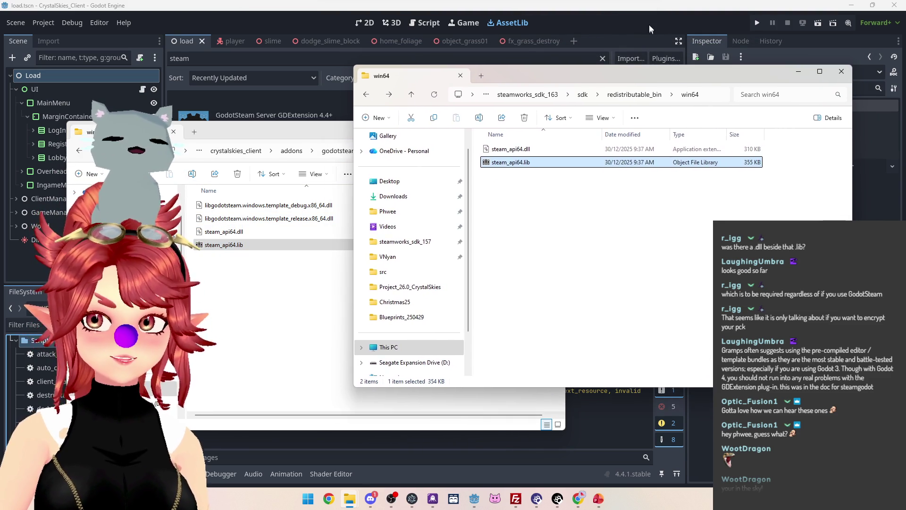
left_click(652, 37)
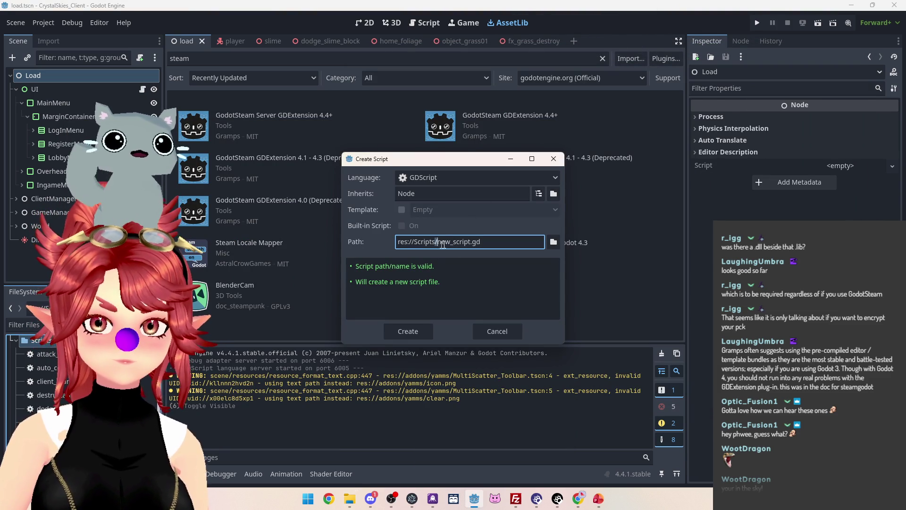
Create the new script as steam_manager.gd in the Scripts folder.
left_click_drag(438, 244, 473, 242)
type("steam_manag")
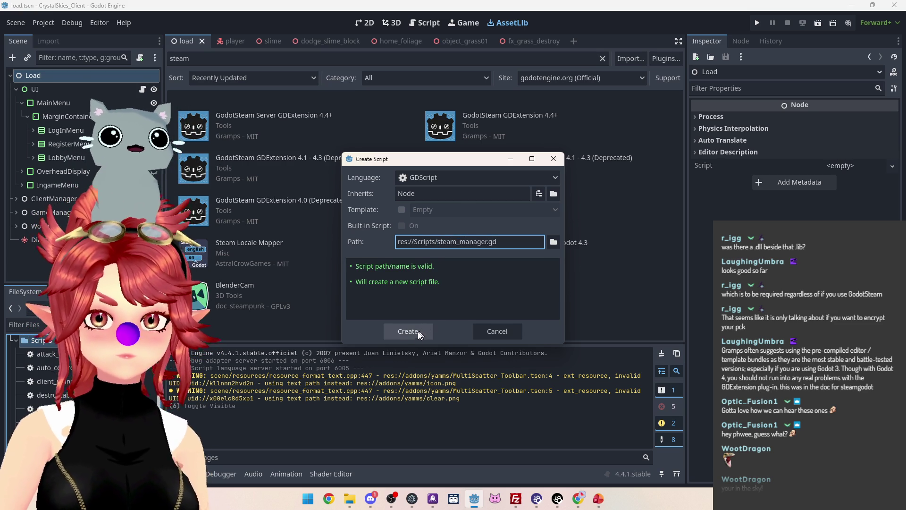
left_click(411, 332)
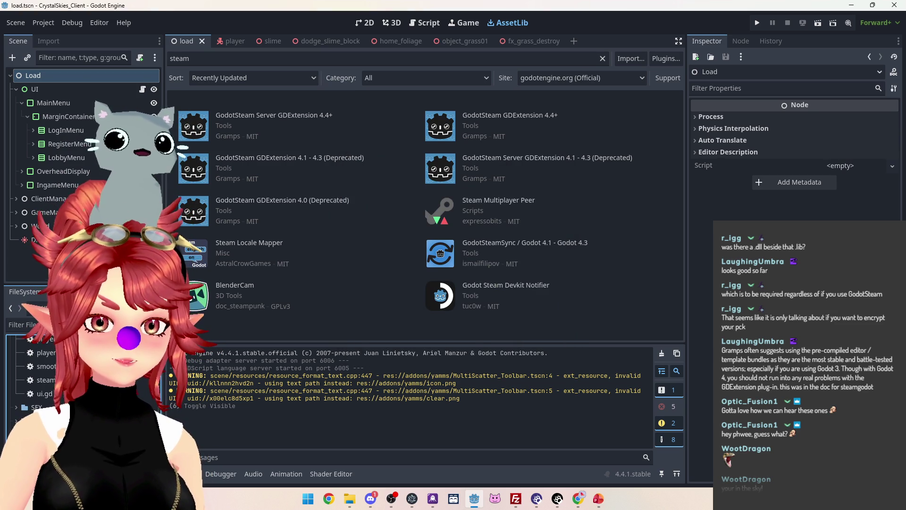
Replace steam_manager.gd's contents with the copied Steam initialization code and inspect the line 7 error.
double_click(45, 380)
key("ctrl+a")
key("ctrl+v")
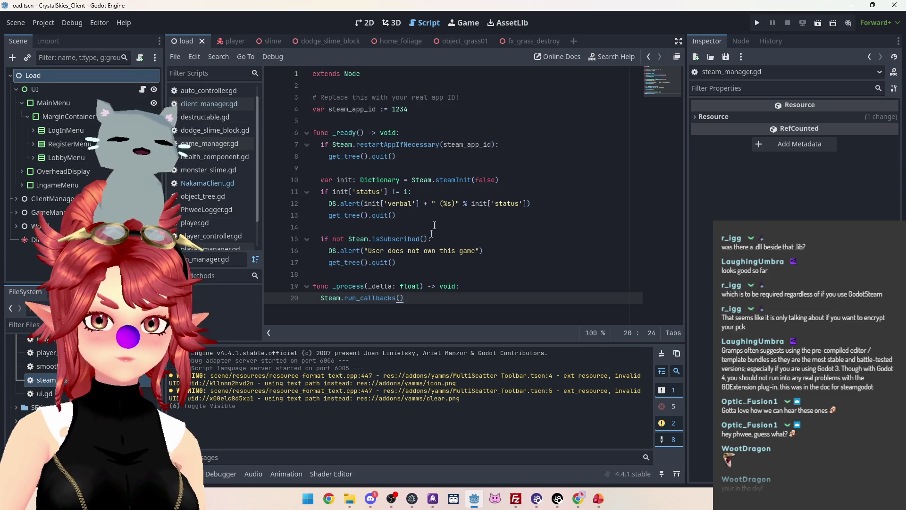
left_click(445, 133)
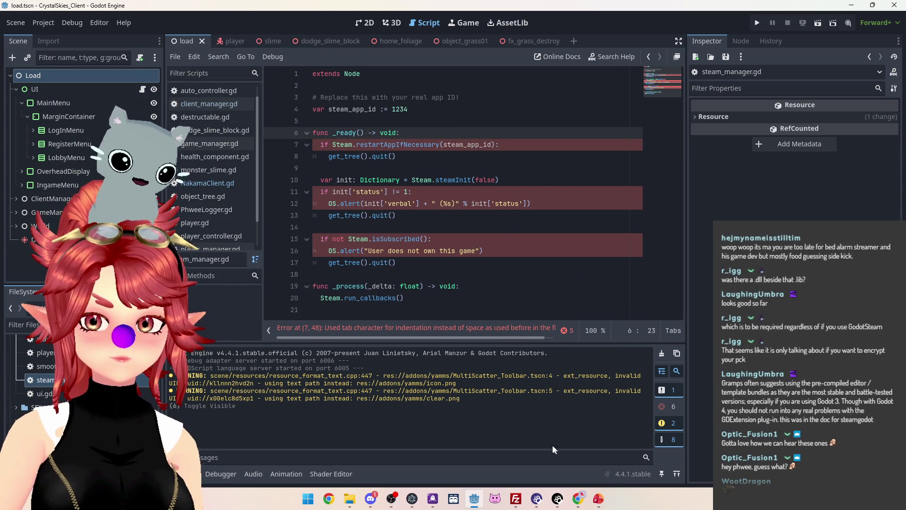
left_click(401, 332)
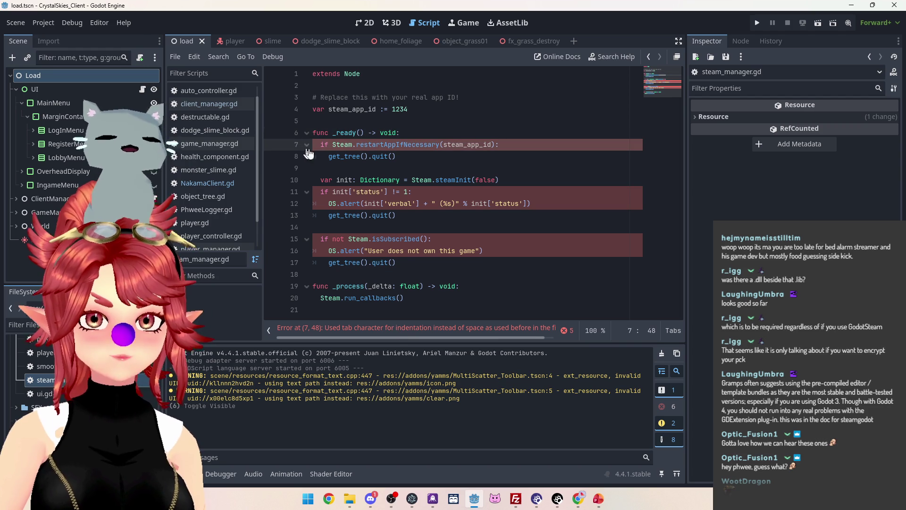
Replace the stray leading spaces on lines 7 and 10 with tab indentation.
key("BackSpace")
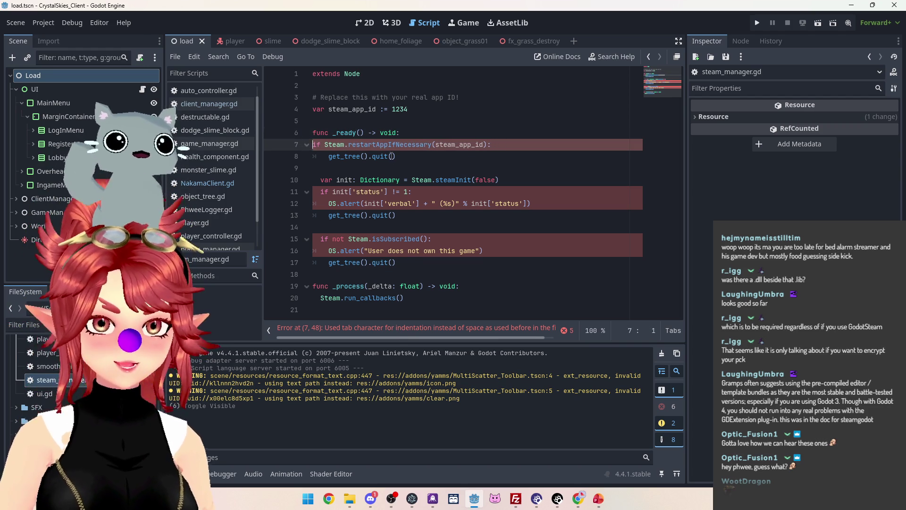
key("BackSpace")
key("Tab")
key("Tab")
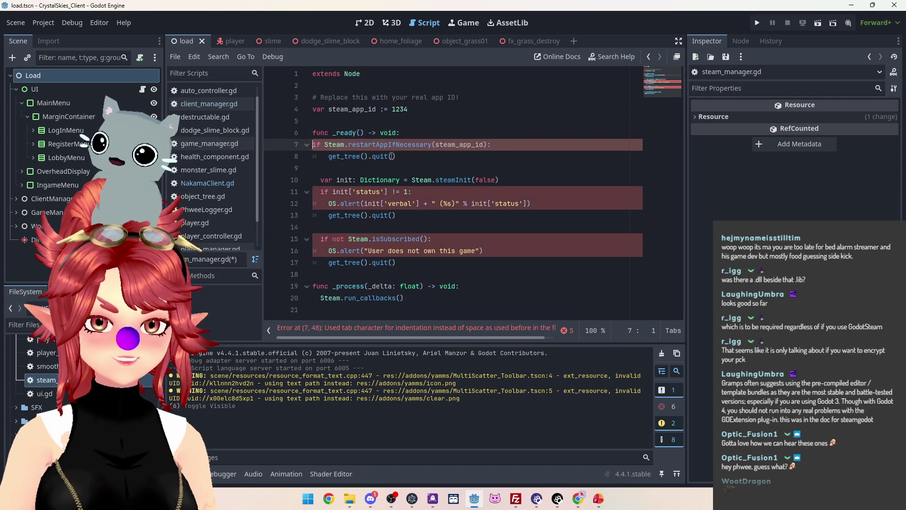
key("Up")
key("Up")
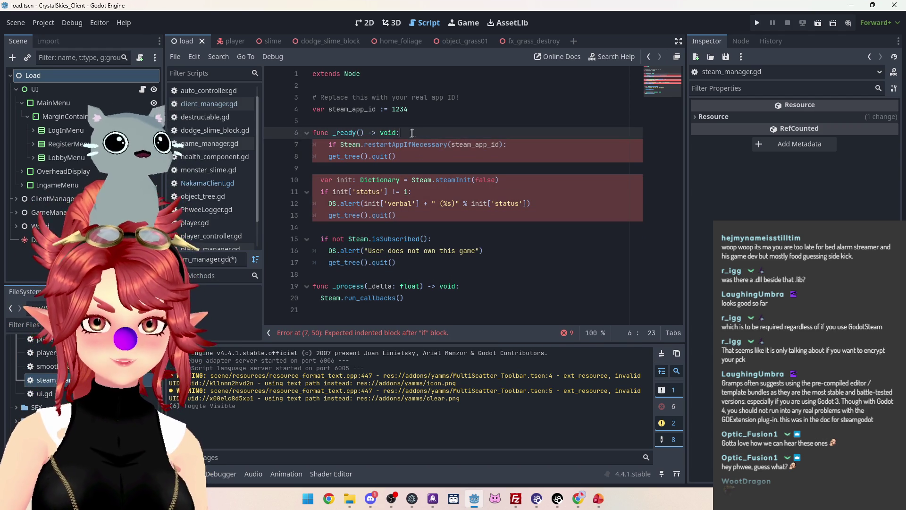
left_click(322, 158)
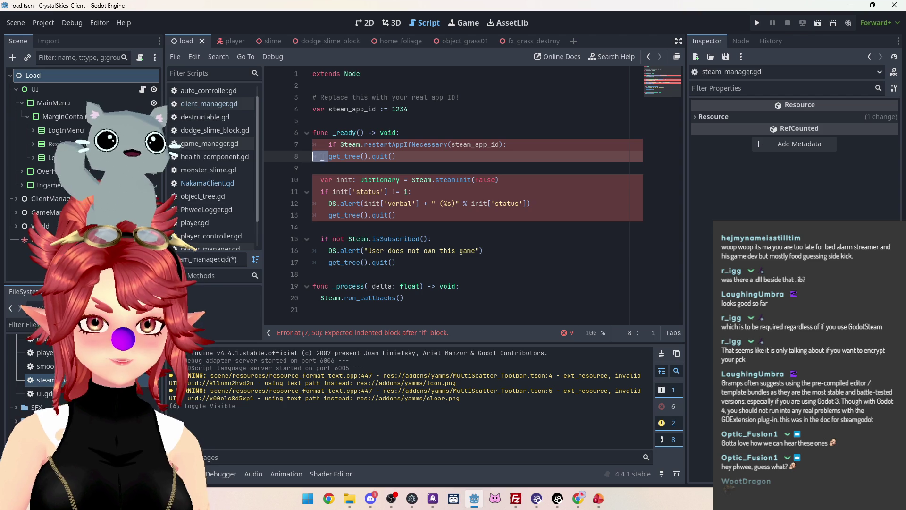
key("Down")
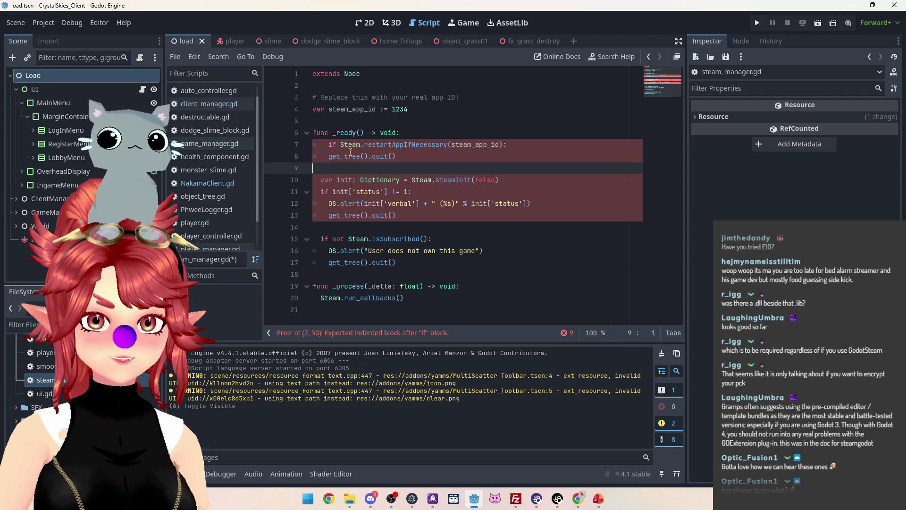
key("Down")
key("ctrl+Right")
key("ctrl+Right")
key("ctrl+Right")
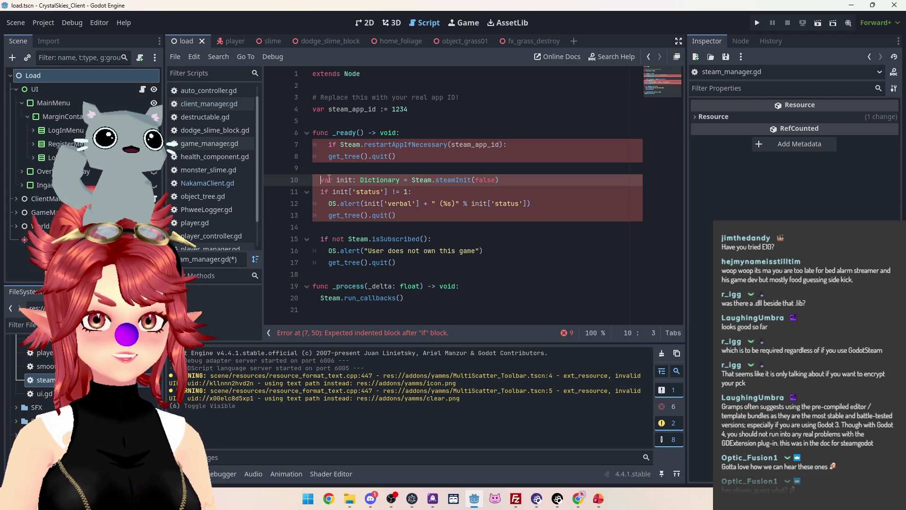
key("BackSpace")
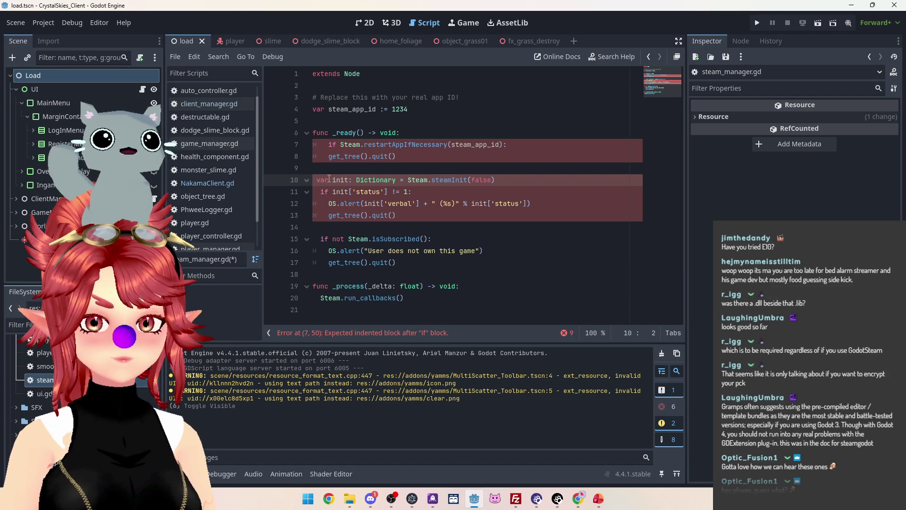
key("Tab")
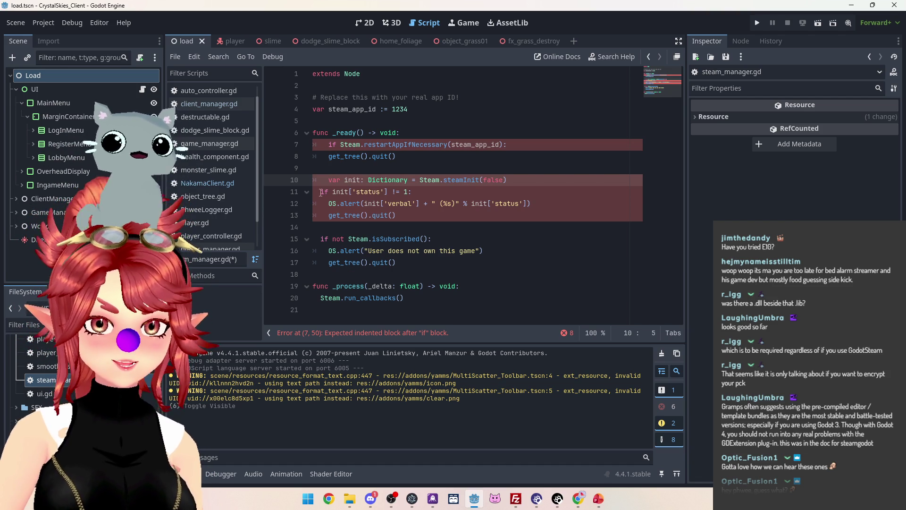
Indent the status check on line 11 and remove the blank line before the subscription check.
left_click(322, 193)
key("Tab")
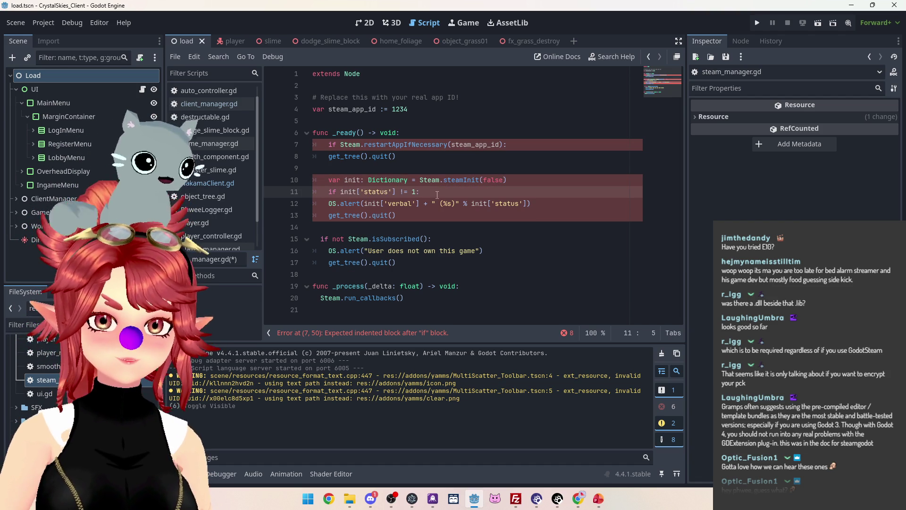
left_click(331, 218)
left_click(405, 225)
key("Up")
key("Down")
key("Delete")
key("Tab")
key("Delete")
key("Delete")
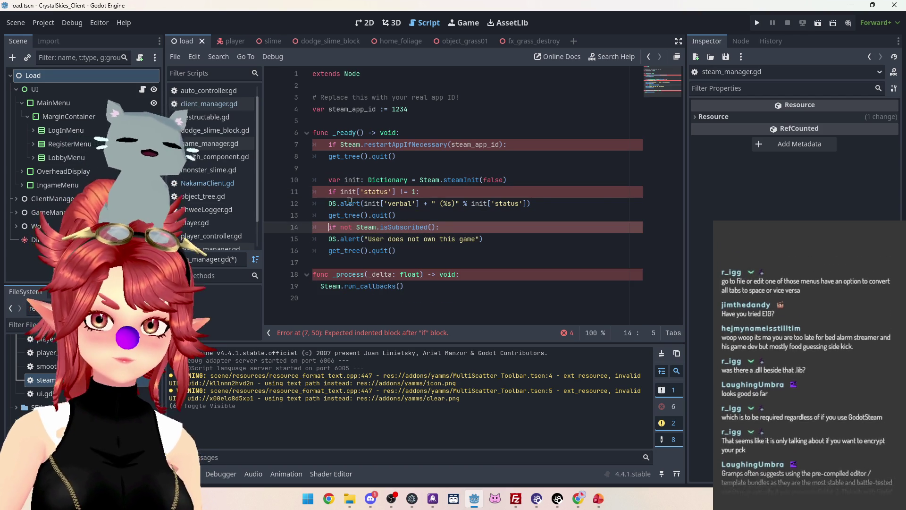
Indent lines 12–13, lines 15–16, line 8 and Steam.run_callbacks() one level deeper.
mouse_move(328, 204)
left_mouse_down()
mouse_move(355, 215)
mouse_move(410, 216)
left_mouse_up()
key("Tab")
mouse_move(329, 239)
left_mouse_down()
mouse_move(500, 240)
mouse_move(396, 251)
left_mouse_up()
key("Tab")
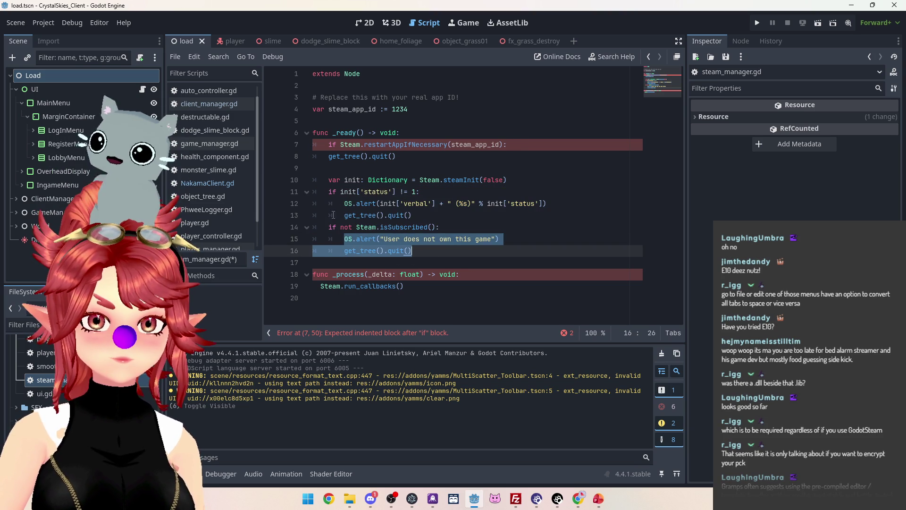
left_click(329, 156)
key("Tab")
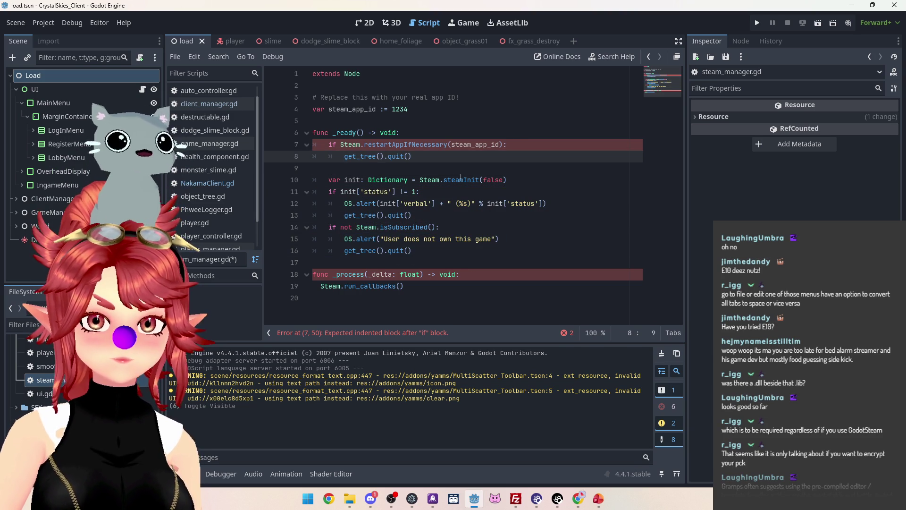
left_click(321, 286)
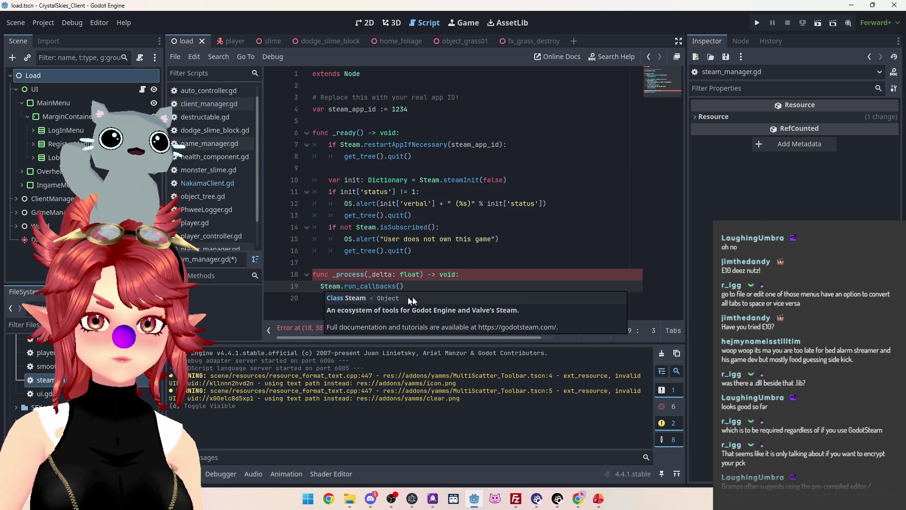
key("Tab")
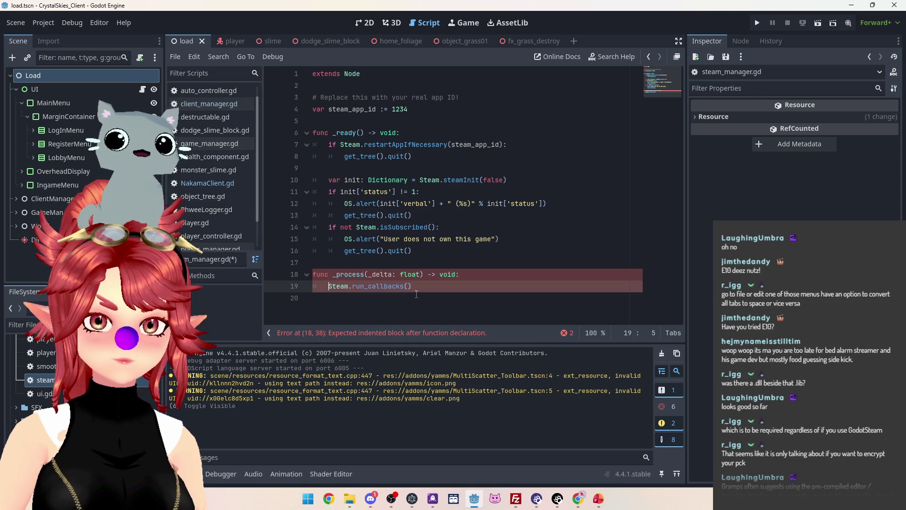
left_click(329, 181)
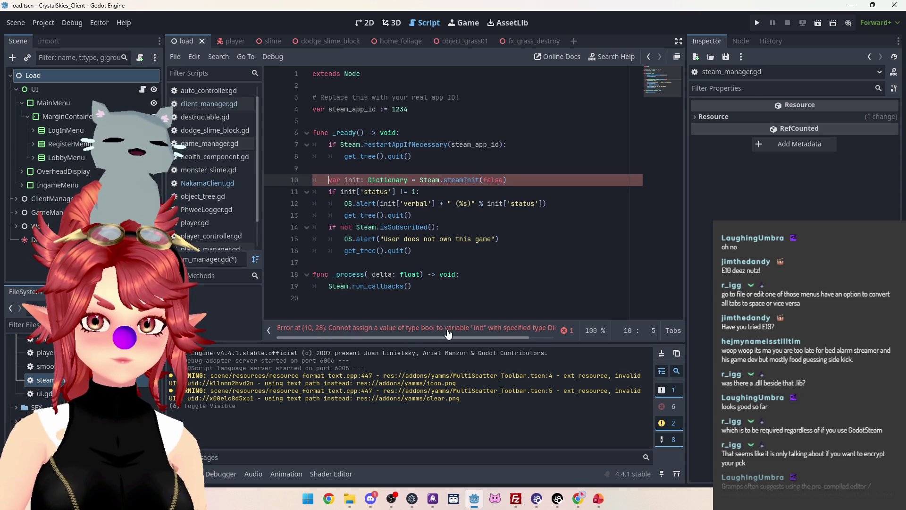
mouse_move(469, 338)
left_mouse_down()
mouse_move(496, 338)
mouse_move(418, 332)
left_mouse_up()
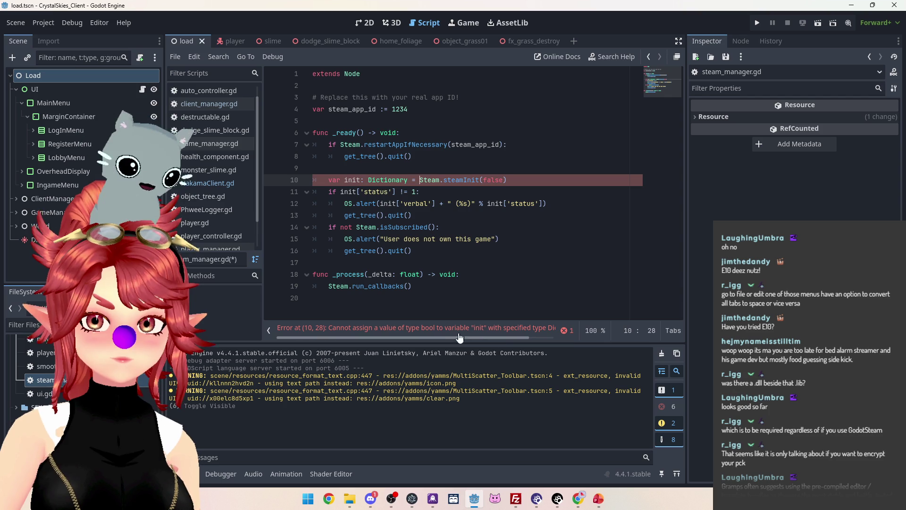
mouse_move(503, 339)
left_mouse_down()
mouse_move(542, 339)
mouse_move(464, 327)
left_mouse_up()
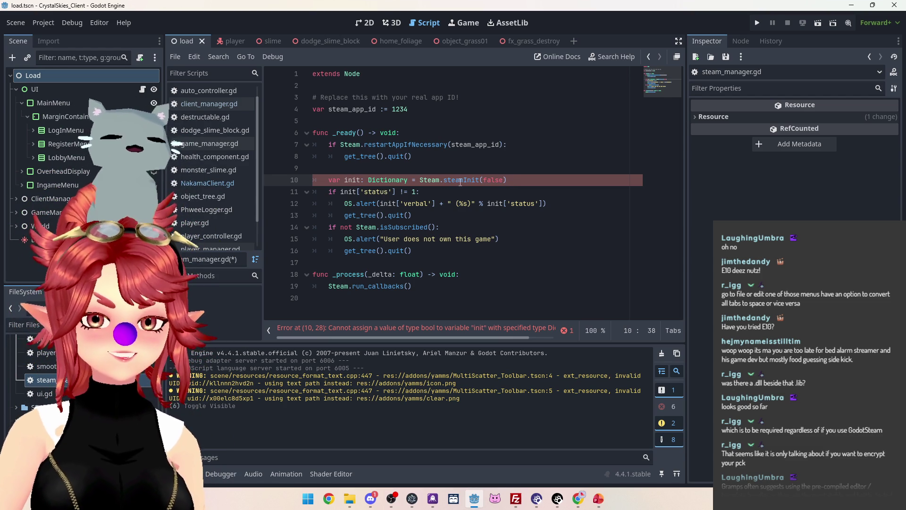
left_click(472, 181, "ctrl")
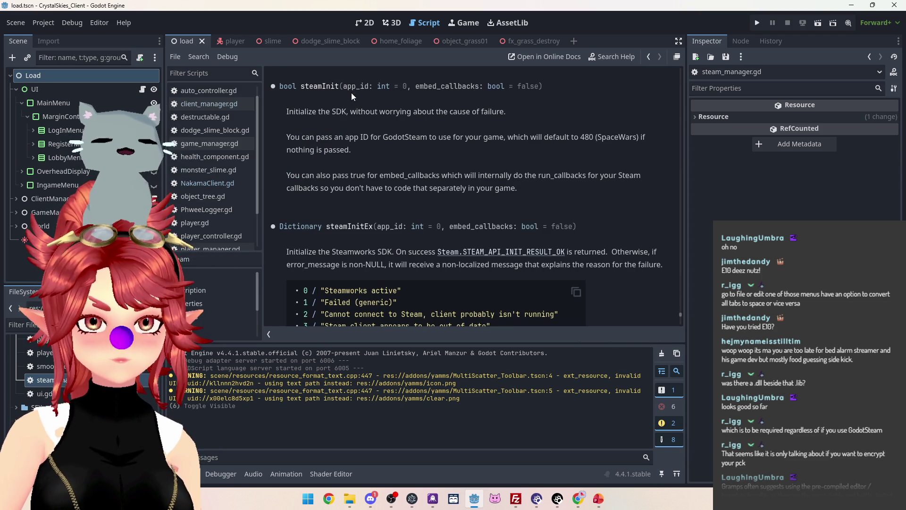
left_click_drag(429, 86, 539, 84)
left_click(408, 90)
left_click_drag(415, 86, 540, 86)
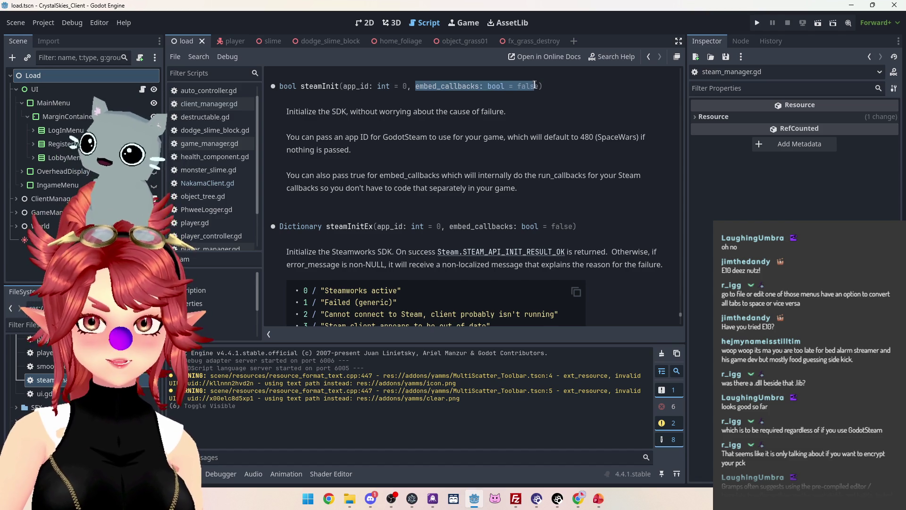
double_click(349, 86)
left_click_drag(376, 86, 408, 87)
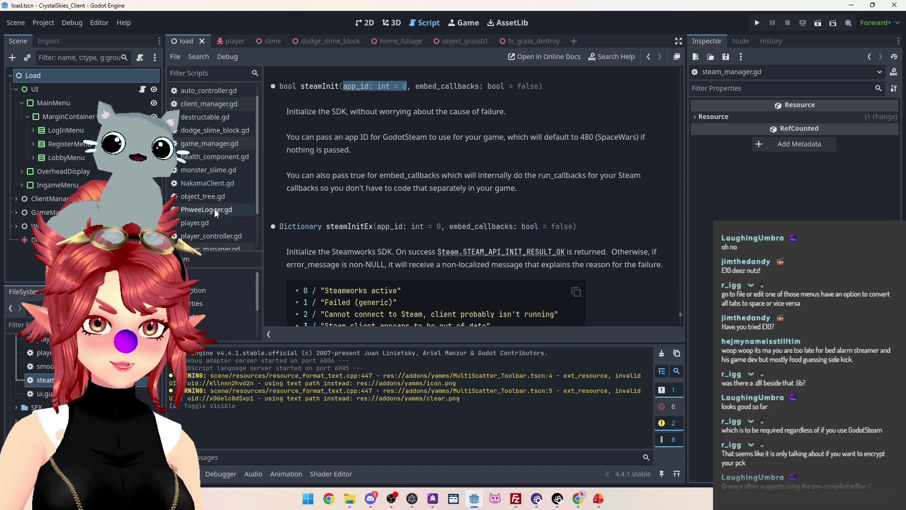
scroll(213, 208, "down", 1)
scroll(211, 201, "down", 1)
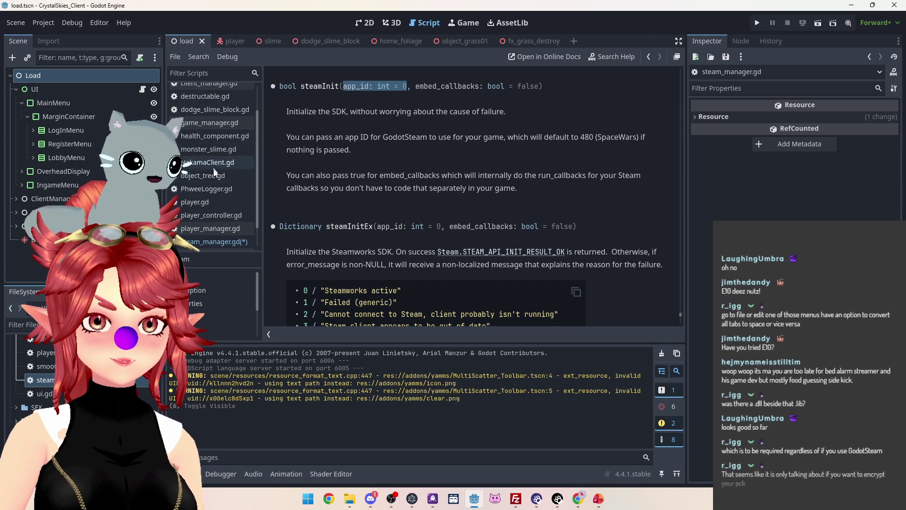
left_click(213, 216)
left_click(482, 178)
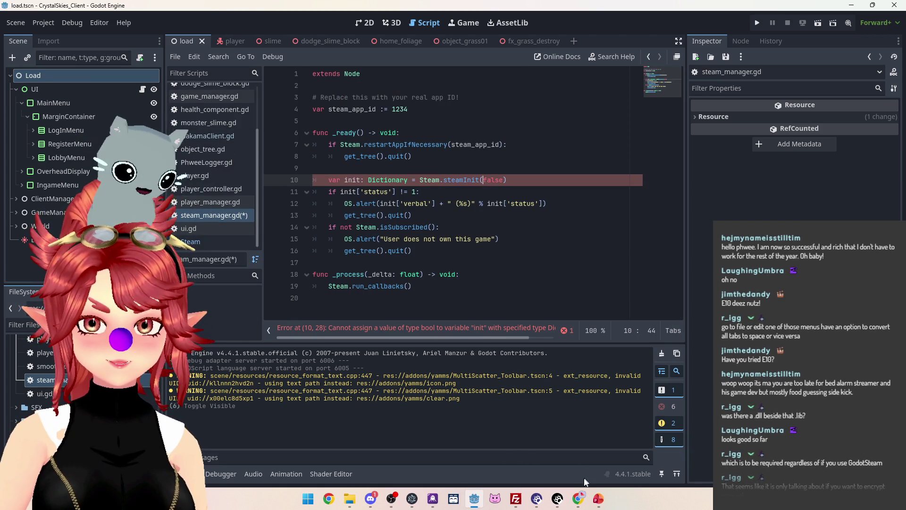
left_click(599, 498)
Insert app ID 3045450 and a comma at the start of the steamInit call on line 10.
double_click(515, 248)
key("ctrl+c")
left_click(357, 56)
key("ctrl+v")
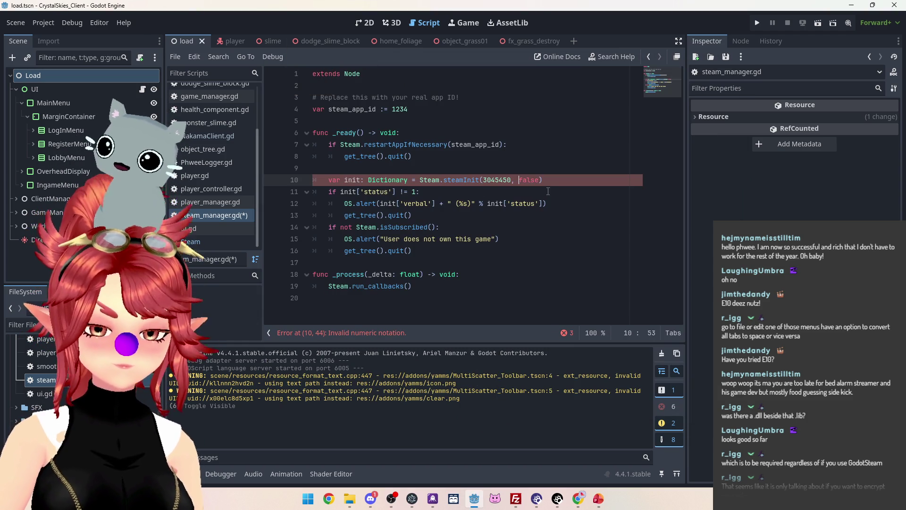
type(",")
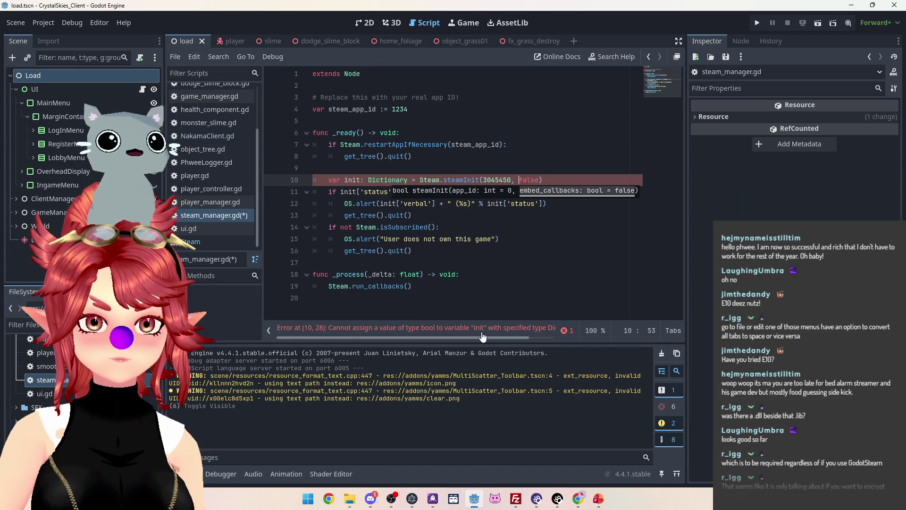
left_click(483, 337)
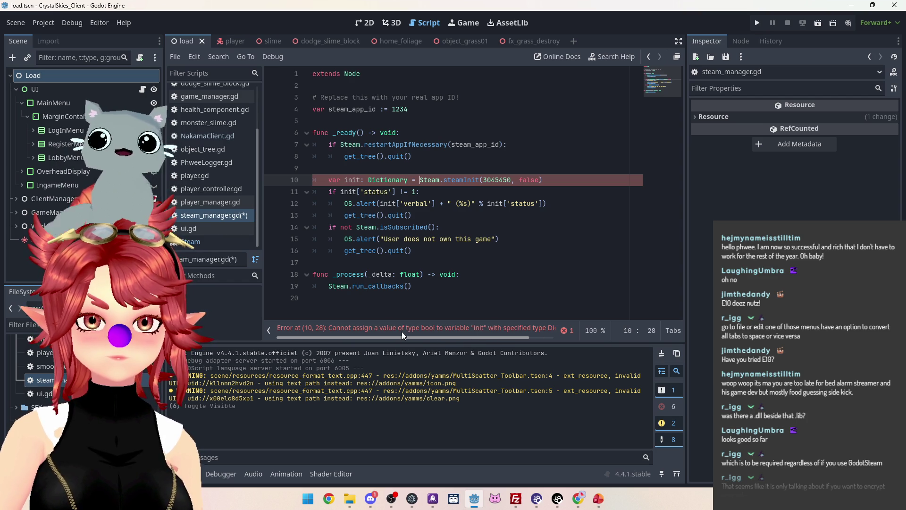
mouse_move(431, 339)
left_mouse_down()
mouse_move(482, 341)
mouse_move(436, 331)
mouse_move(464, 334)
left_mouse_up()
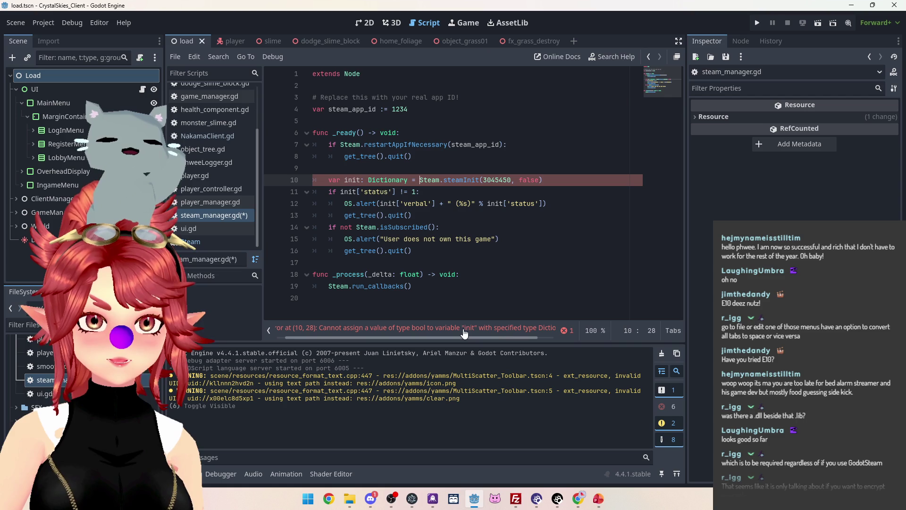
Read the steamInit docs on passing an app ID and the callbacks flag, then switch to Chrome.
left_click_drag(358, 180, 414, 181)
left_click(354, 180)
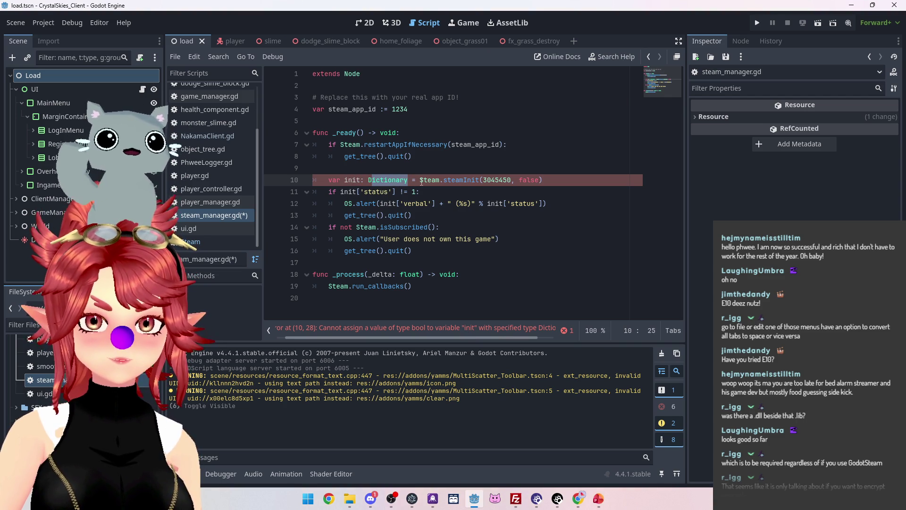
left_click(420, 182)
left_click_drag(419, 179, 565, 182)
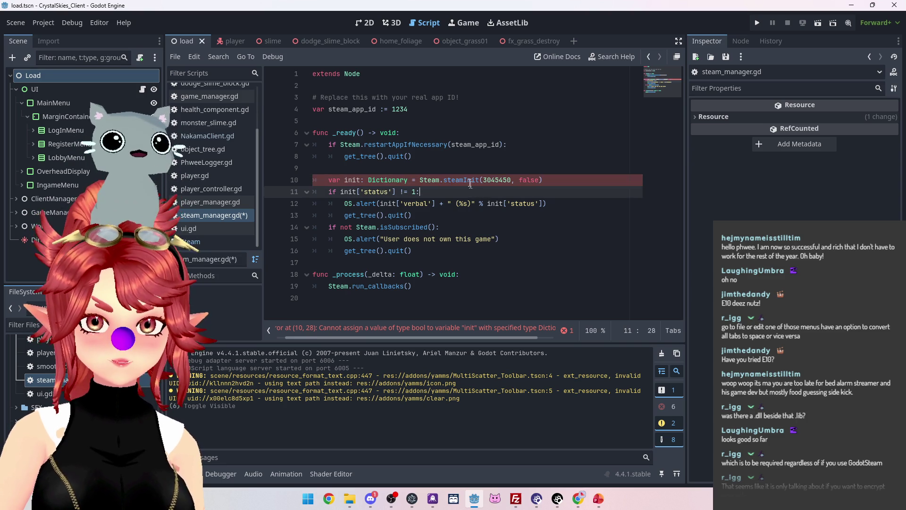
left_click(460, 180, "ctrl")
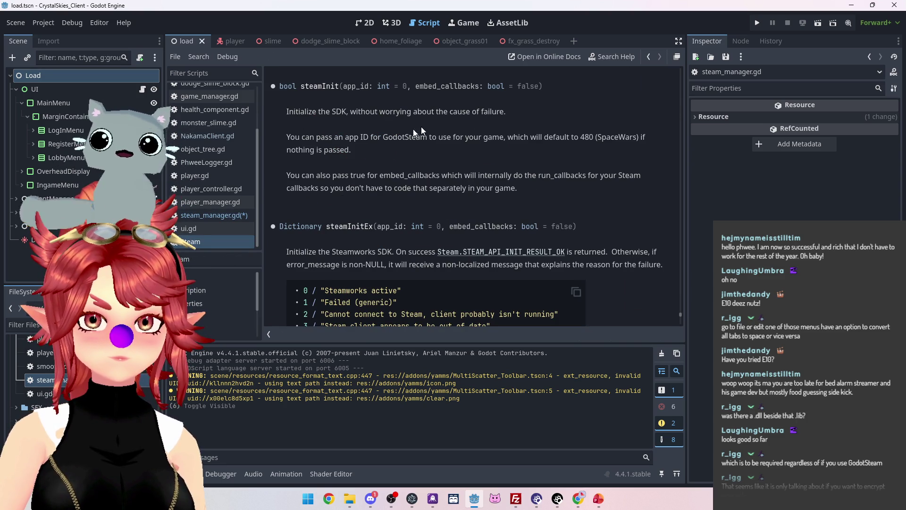
left_click_drag(320, 141, 592, 138)
left_click_drag(302, 176, 586, 176)
left_click_drag(308, 188, 545, 186)
left_click(302, 87)
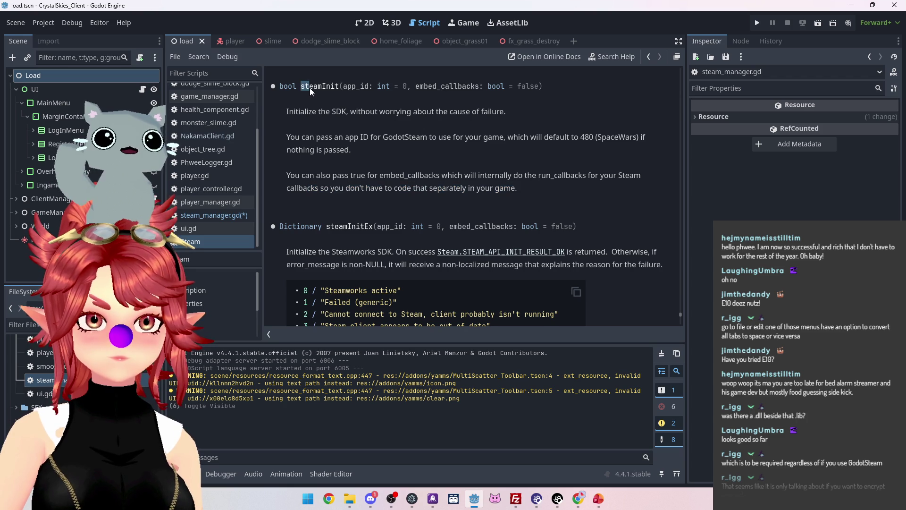
double_click(318, 86)
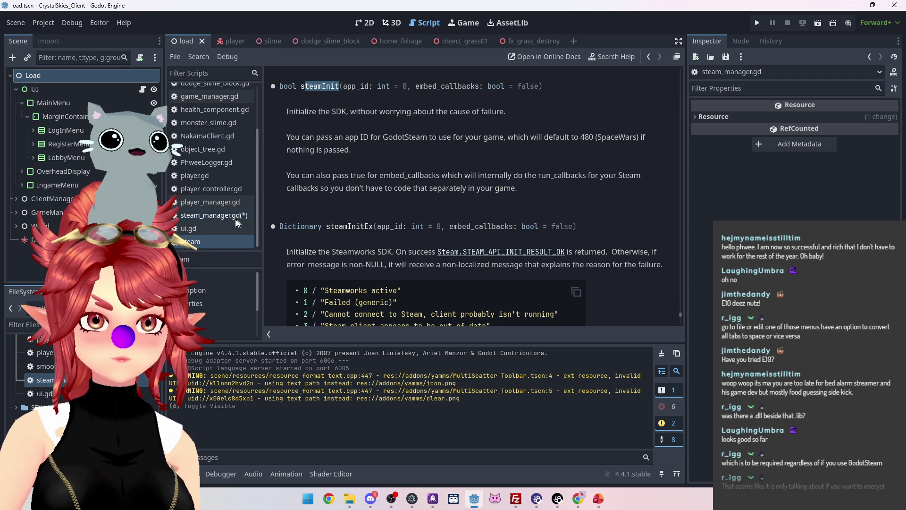
left_click(214, 214)
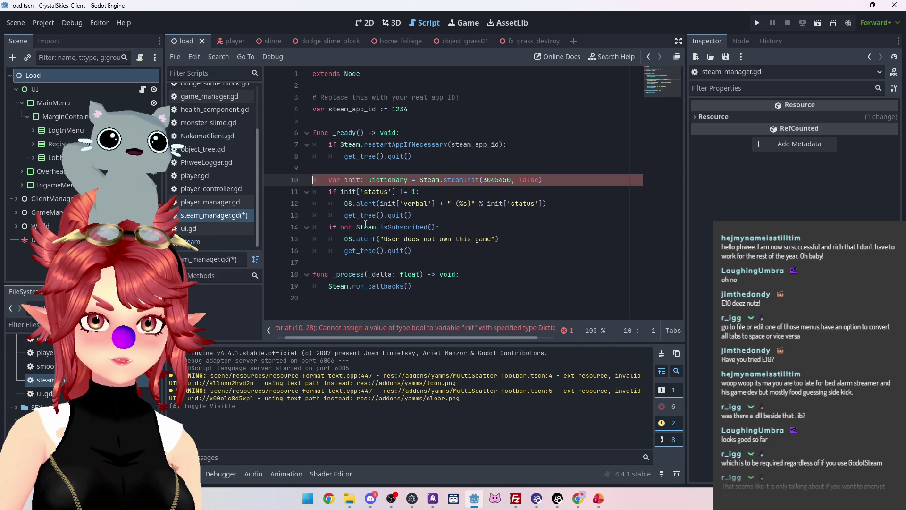
mouse_move(578, 499)
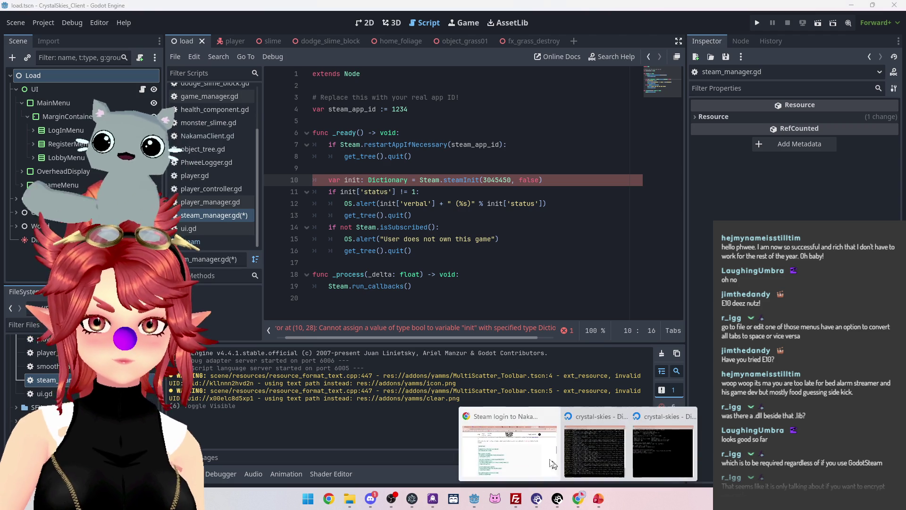
left_click(542, 458)
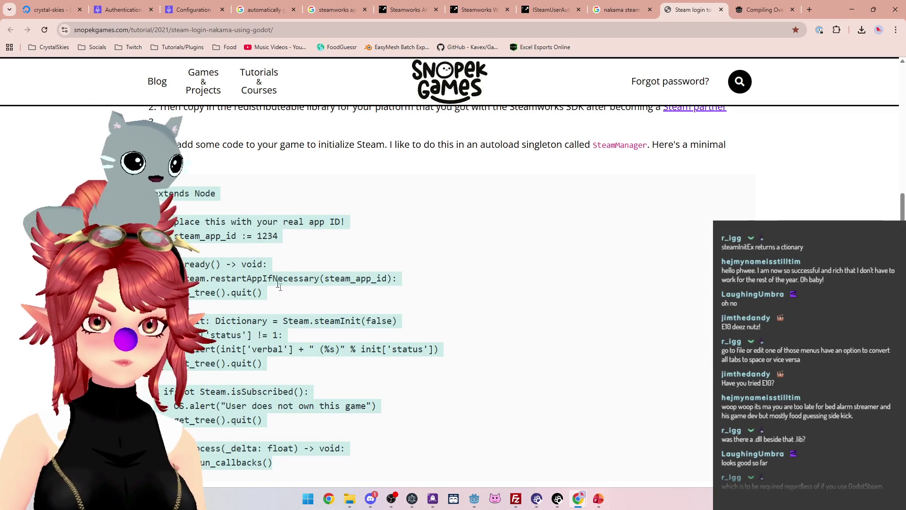
Scroll through the Snopek tutorial's Steam.steamInit(false) example to compare, then return to Godot.
left_click(281, 310)
scroll(281, 310, "down", 1)
scroll(281, 310, "up", 1)
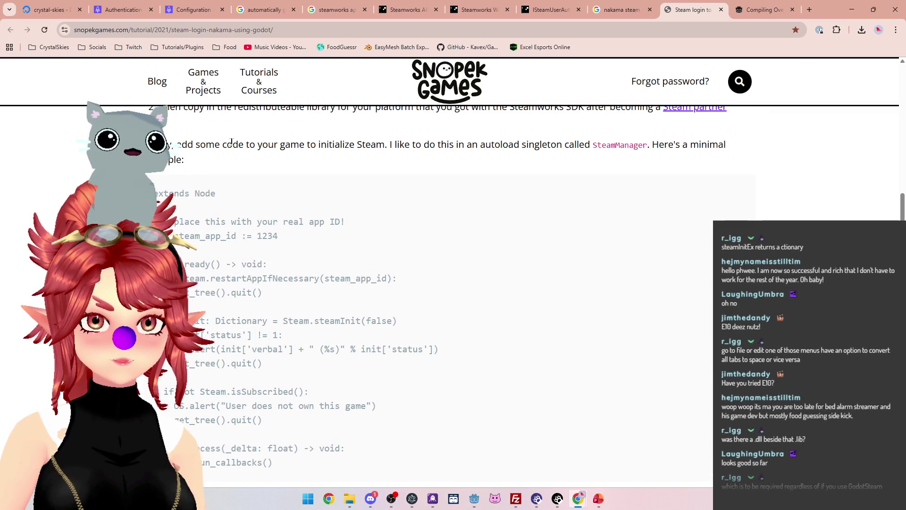
scroll(312, 321, "down", 3)
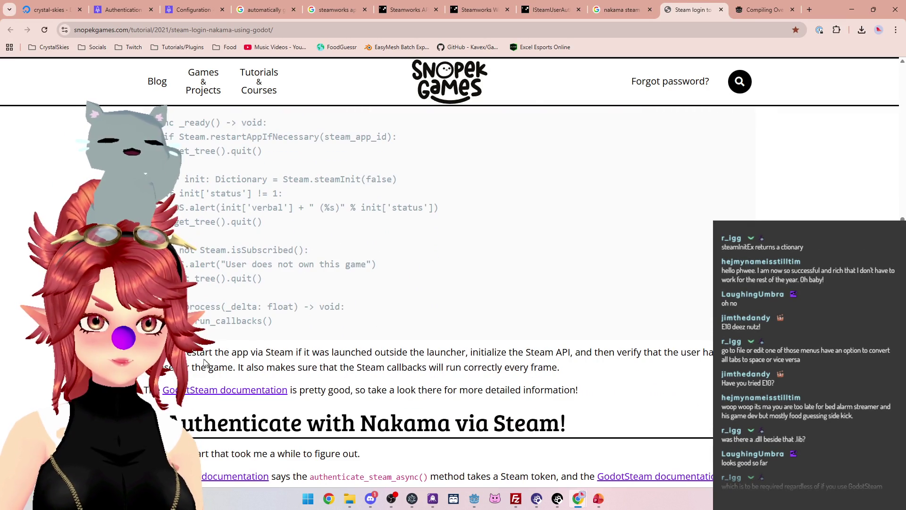
scroll(312, 322, "up", 1)
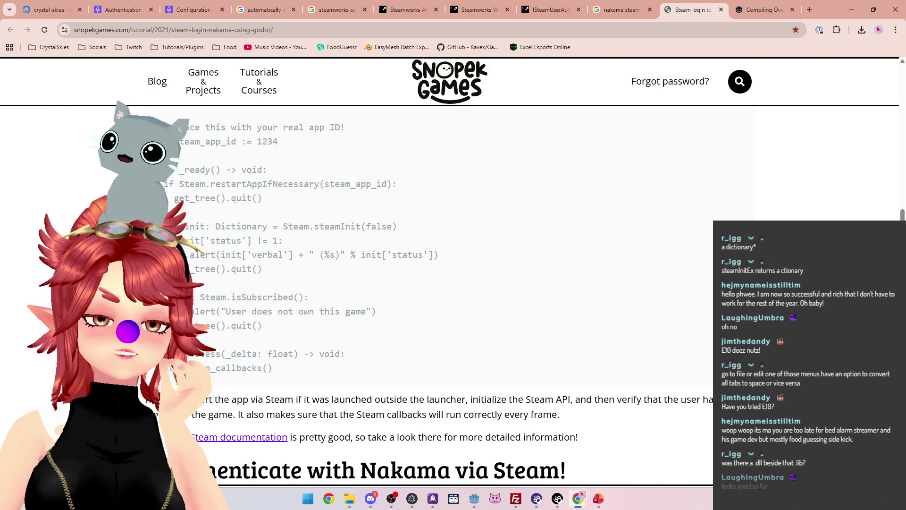
key("alt+Tab")
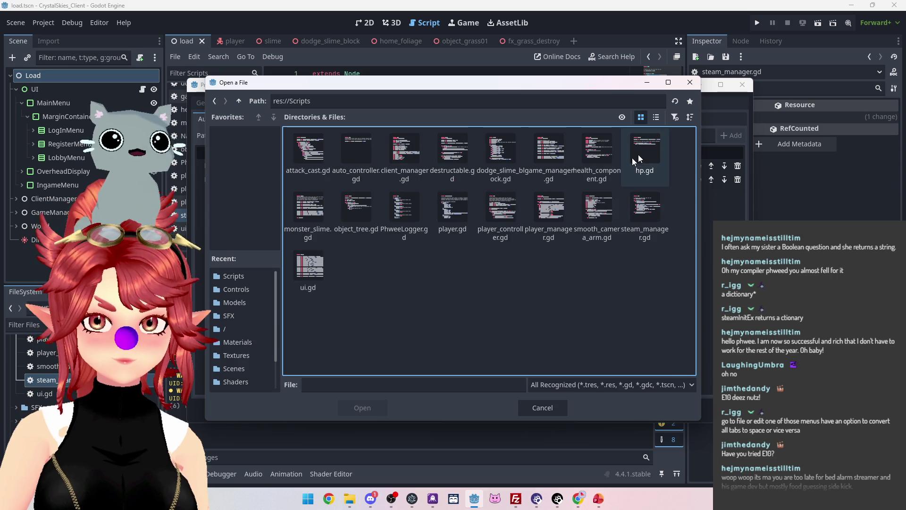
Add steam_manager.gd as the SteamManager global autoload in Project Settings.
left_click(644, 208)
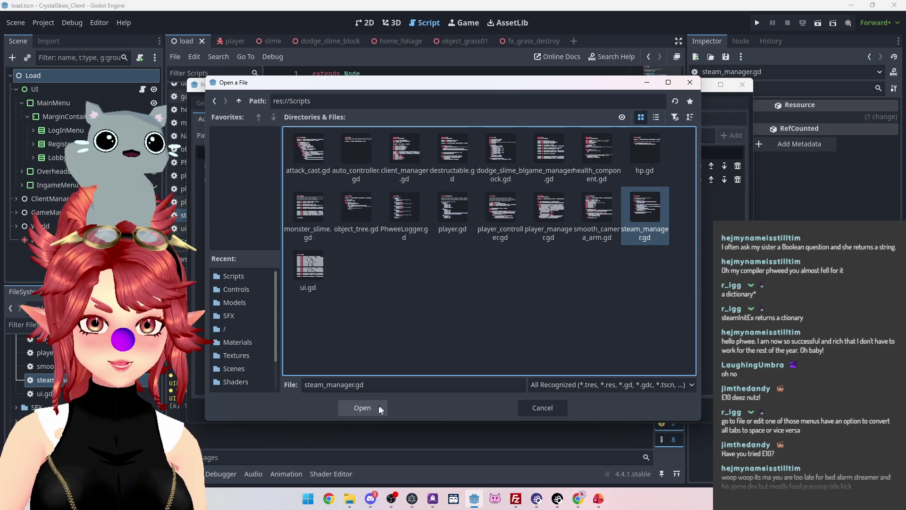
left_click(362, 407)
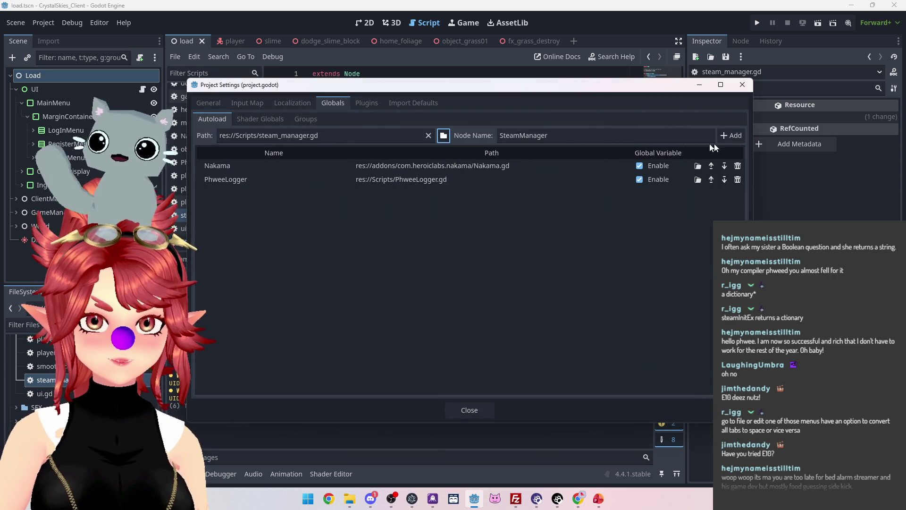
left_click(731, 136)
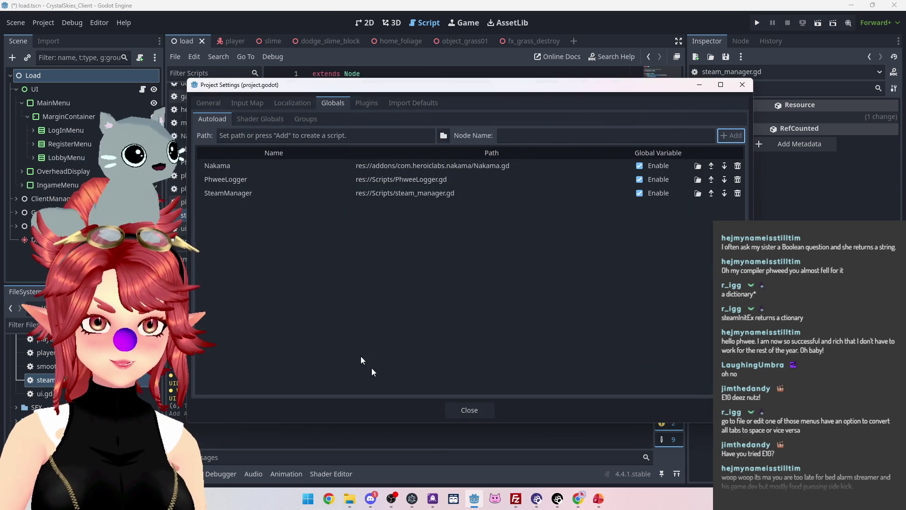
left_click(485, 411)
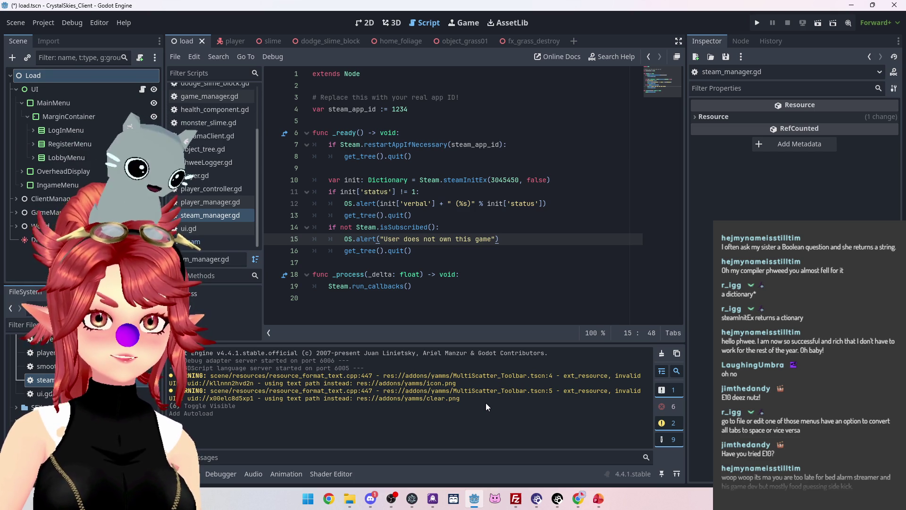
Save steam_manager.gd and return to the Snopek tutorial in Chrome.
left_click(491, 230)
key("ctrl+s")
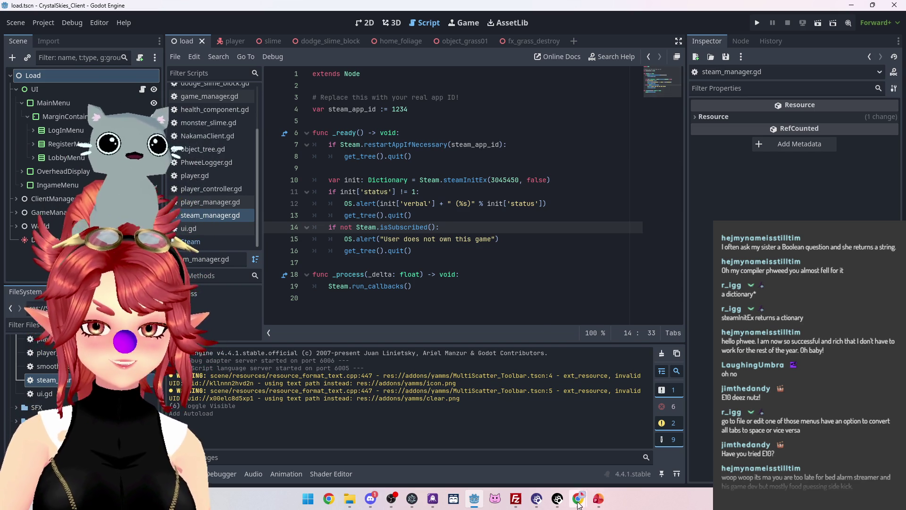
mouse_move(579, 499)
left_click(505, 446)
Read the tutorial's steamInit example and its paragraphs on restarting, initializing and ownership checks.
scroll(286, 321, "down", 2)
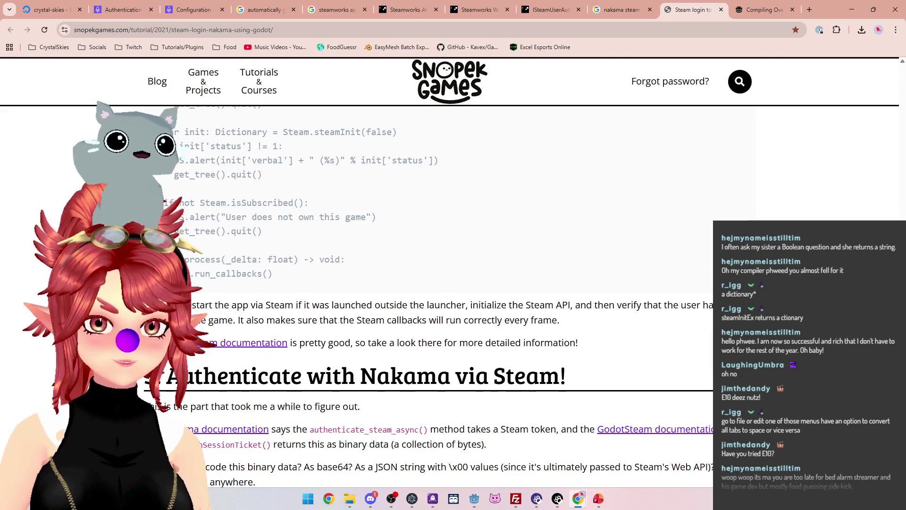
mouse_move(186, 306)
left_mouse_down()
mouse_move(714, 307)
mouse_move(249, 321)
mouse_move(566, 328)
left_mouse_up()
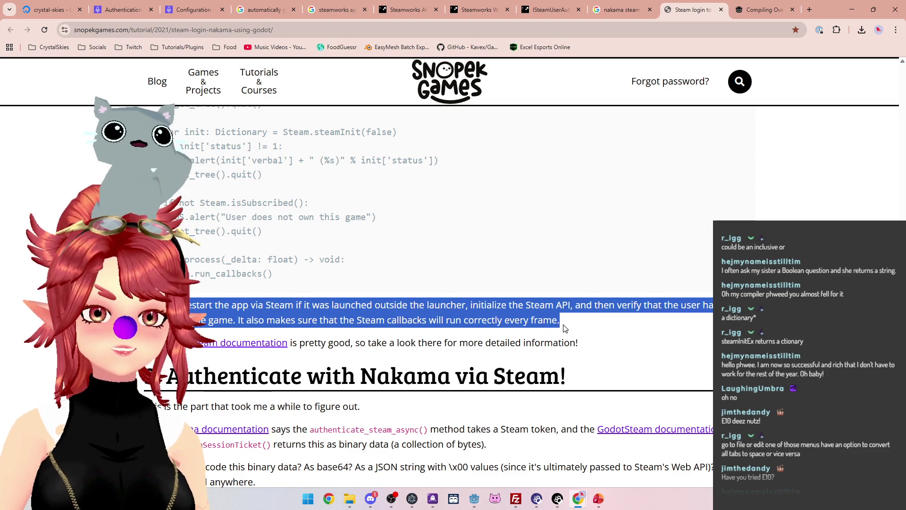
left_click(585, 323)
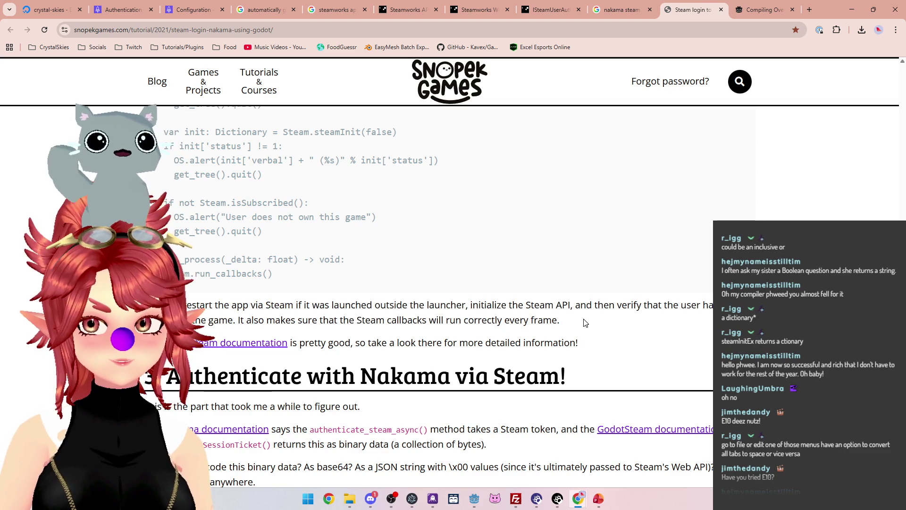
left_click_drag(561, 322, 245, 308)
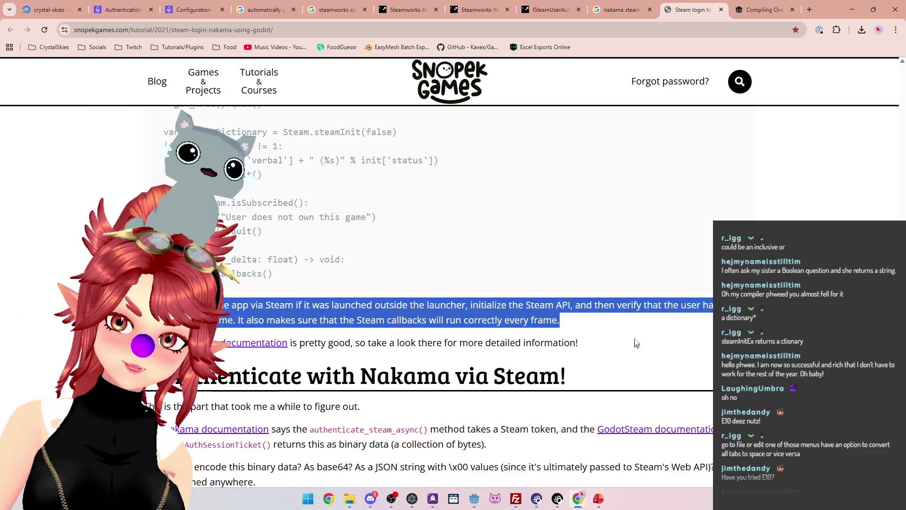
left_click(633, 345)
mouse_move(641, 305)
left_mouse_down()
mouse_move(712, 307)
mouse_move(216, 331)
mouse_move(234, 322)
left_mouse_up()
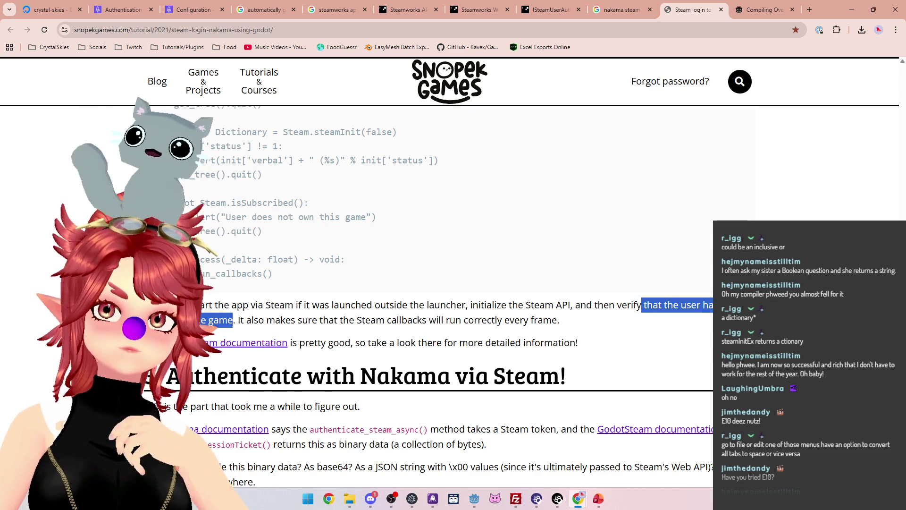
left_click_drag(234, 322, 567, 319)
Return to Godot and run the project to test Steam initialization.
scroll(567, 317, "down", 1)
scroll(566, 317, "up", 2)
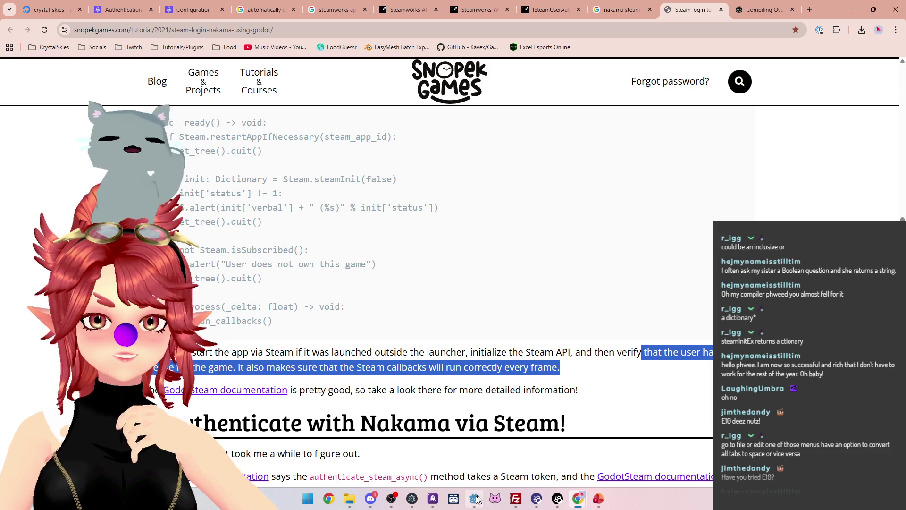
left_click(480, 499)
left_click(753, 26)
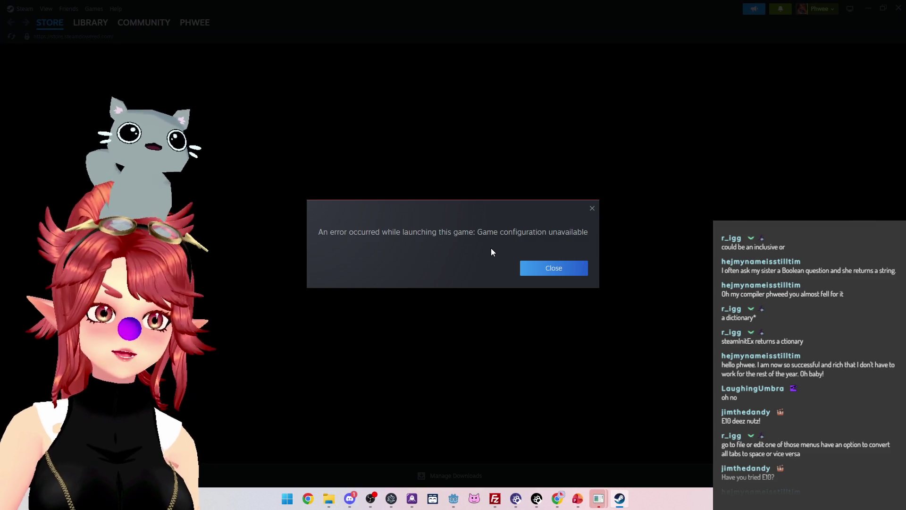
Close the 'Game configuration unavailable' error and the '(0)' alert, then minimize Steam.
left_click(568, 280)
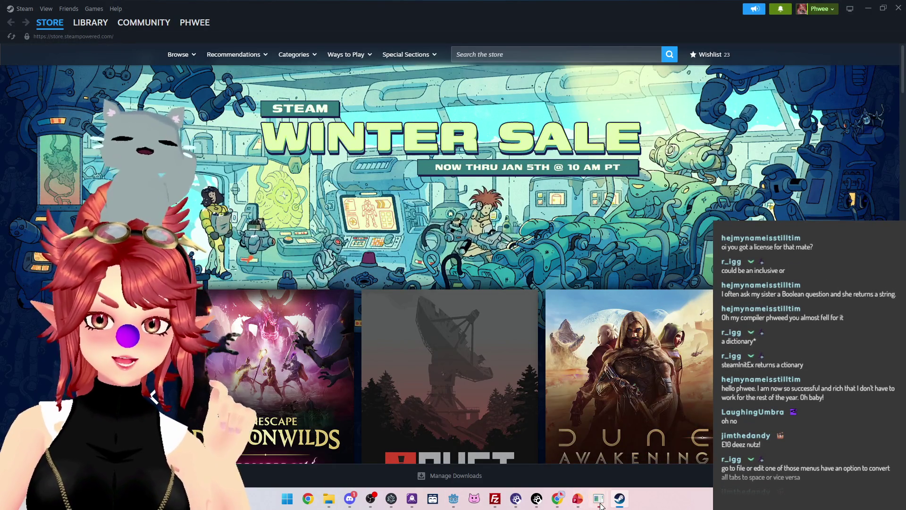
mouse_move(601, 505)
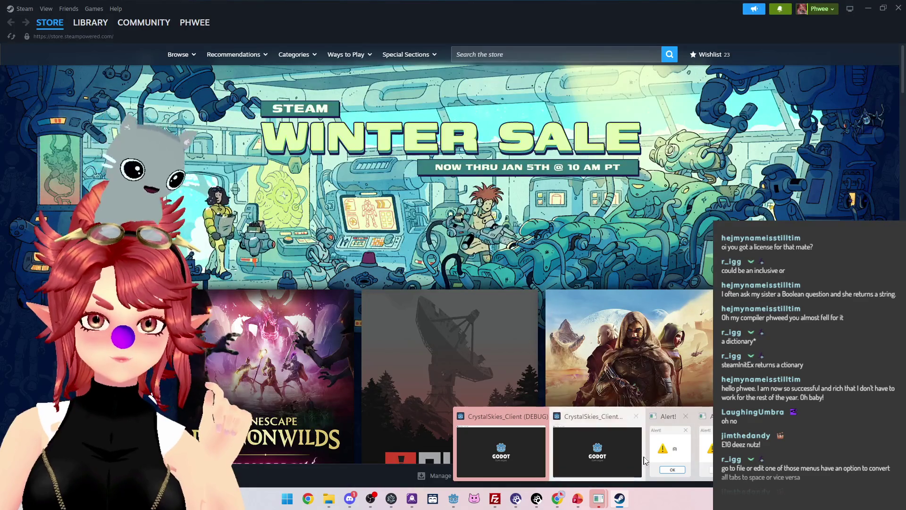
left_click(656, 453)
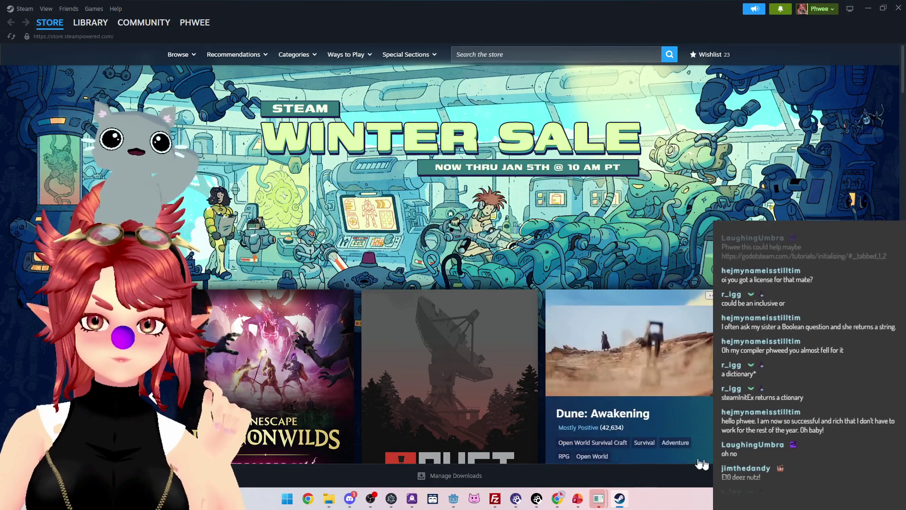
mouse_move(599, 499)
left_click(635, 465)
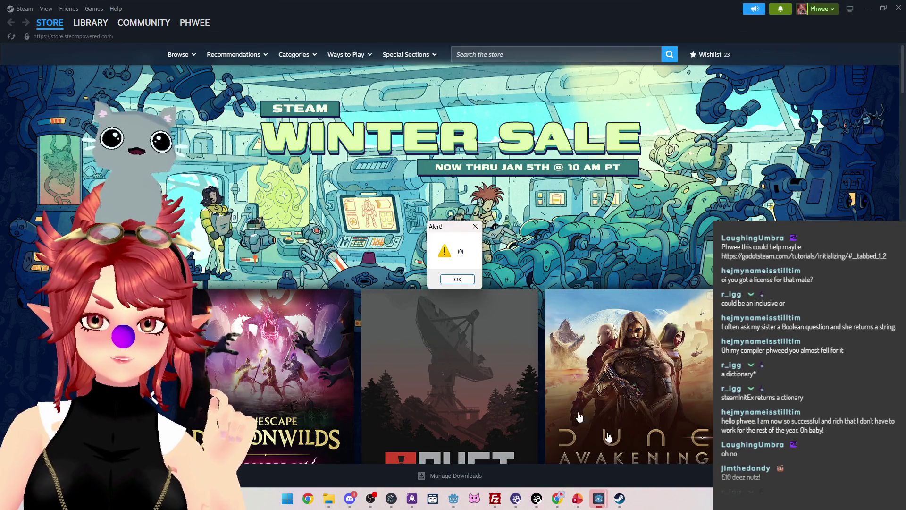
left_click(466, 280)
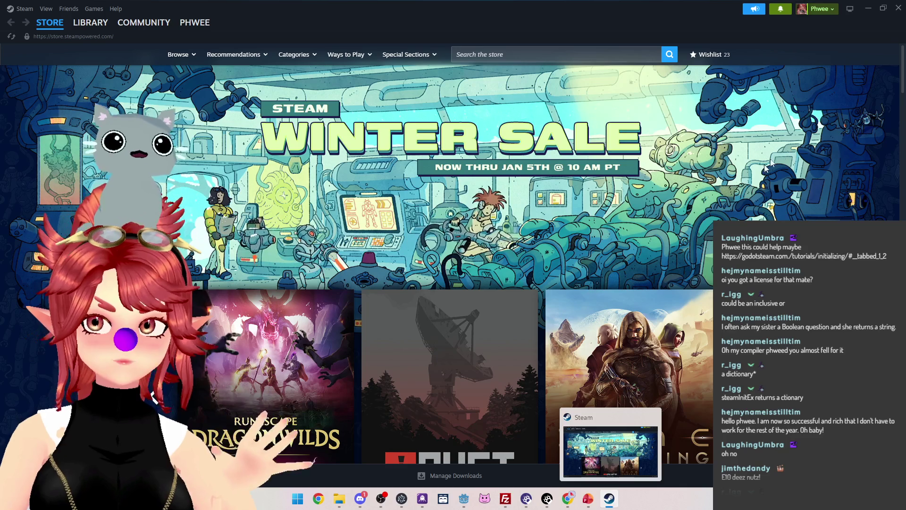
left_click(867, 8)
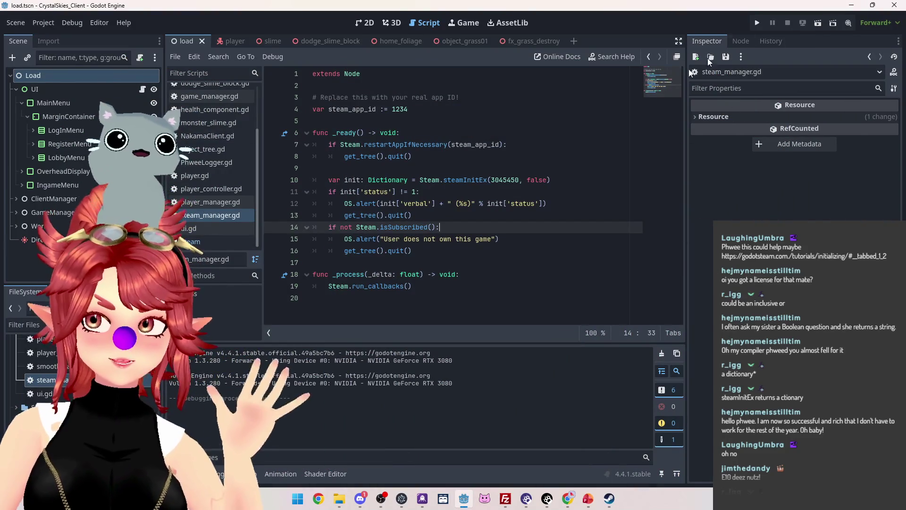
Examine the steamInitEx(3045450, false) call and its status checks on lines 10–12.
left_click(488, 204)
double_click(358, 204)
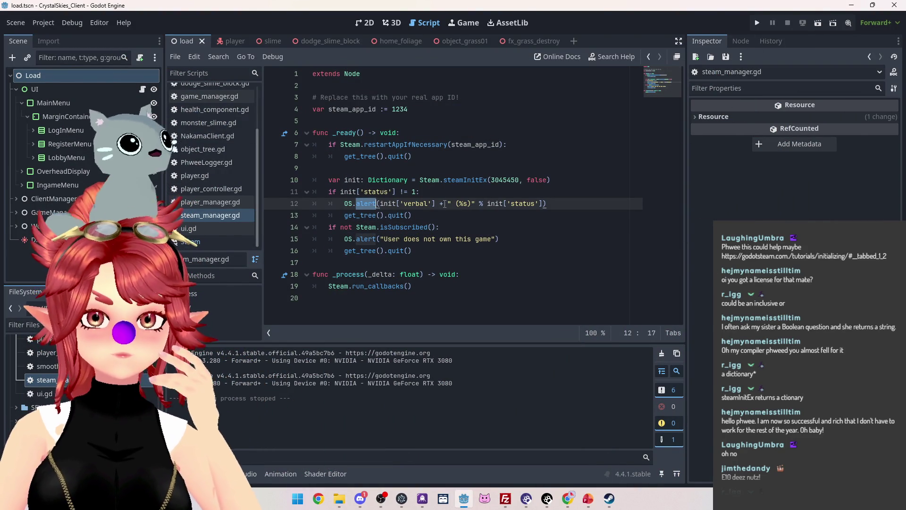
double_click(462, 204)
left_click_drag(508, 204, 540, 204)
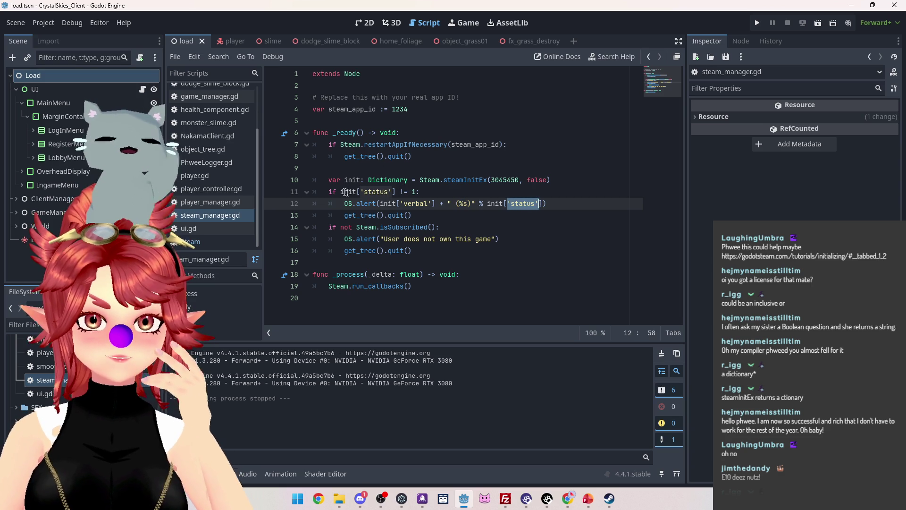
double_click(377, 192)
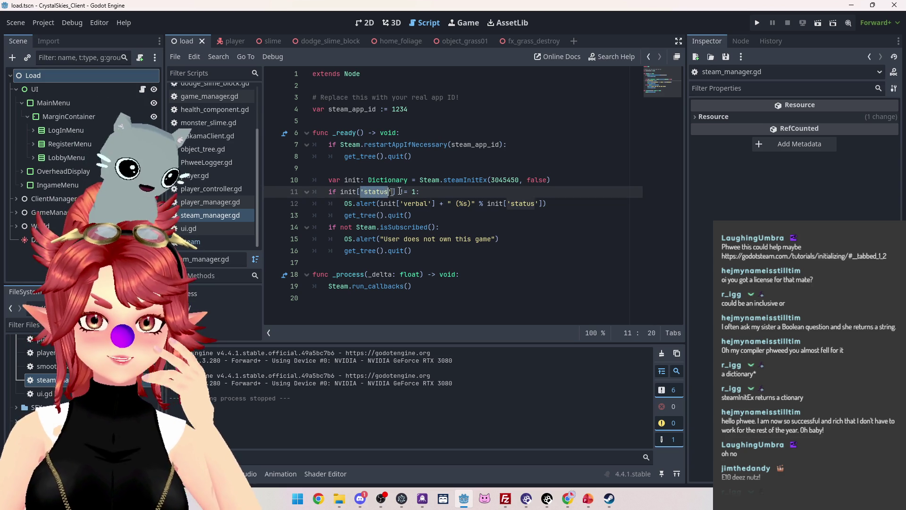
left_click_drag(454, 179, 486, 180)
left_click_drag(550, 180, 450, 186)
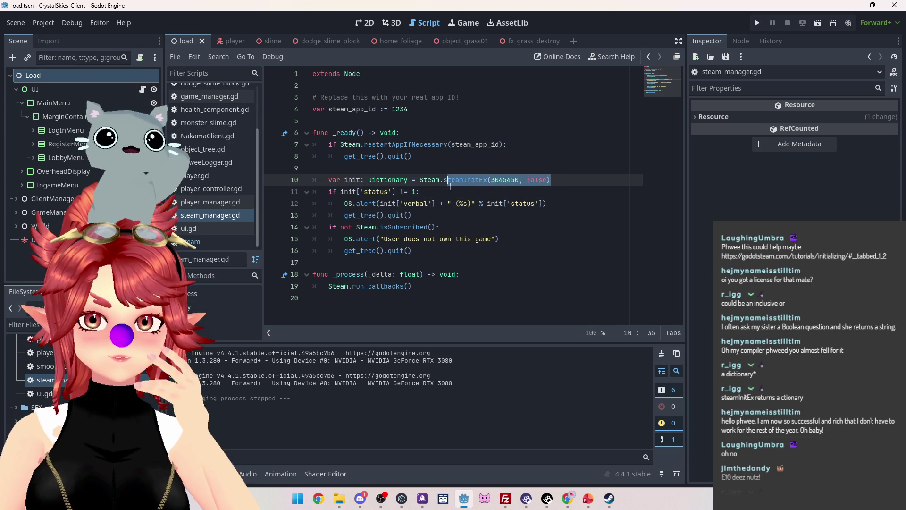
left_click(491, 181)
double_click(491, 180)
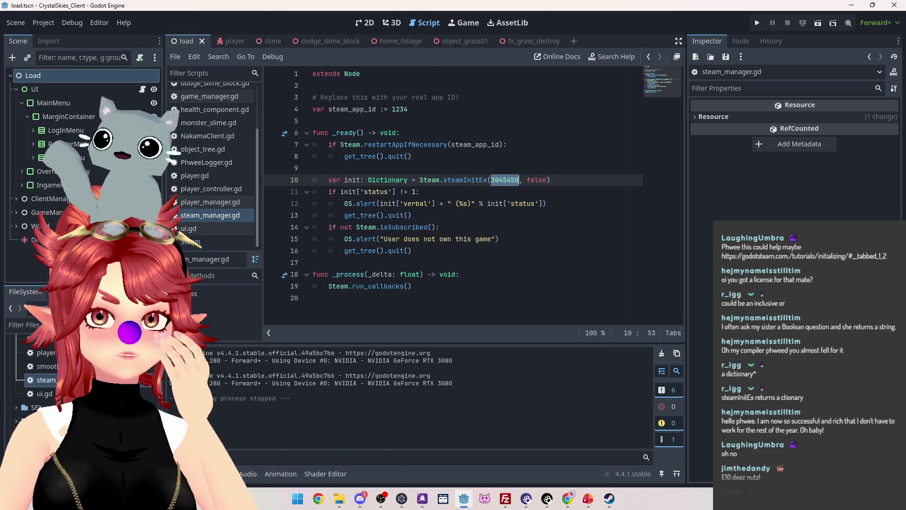
Switch back to the Snopek Games tutorial in Chrome.
key("alt+Tab")
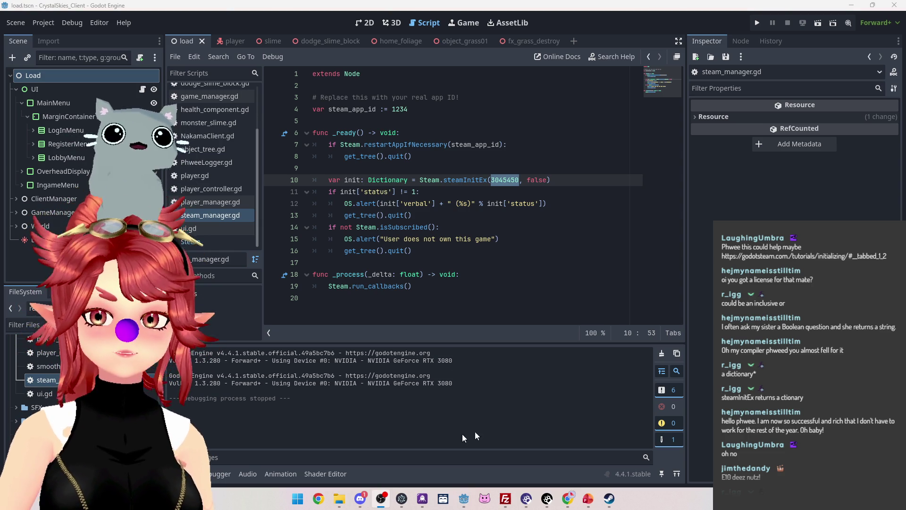
mouse_move(568, 499)
left_click(505, 444)
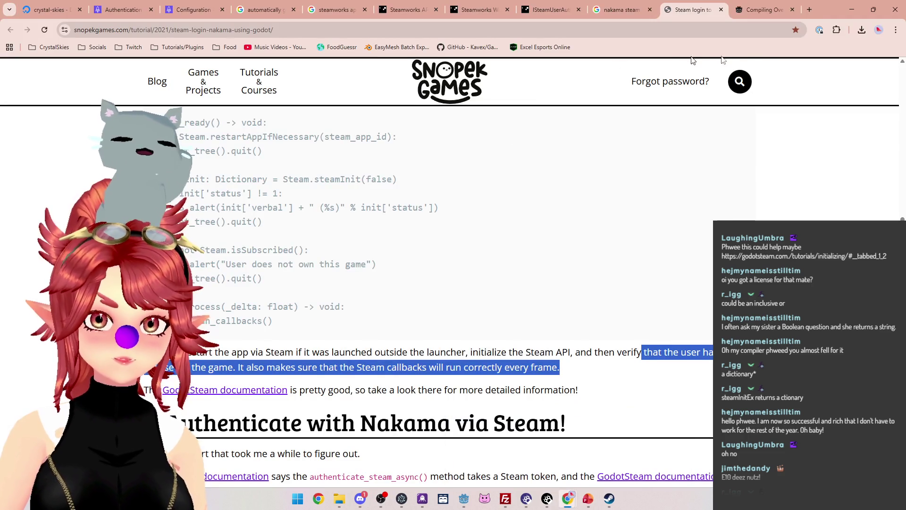
Load the godotsteam.com Initializing Steam tutorial in a new tab and scroll to Steam App ID.
left_click(810, 9)
type("https://godotsteam.com./tutorials/initializing/#__tabbed_1_2")
key("Return")
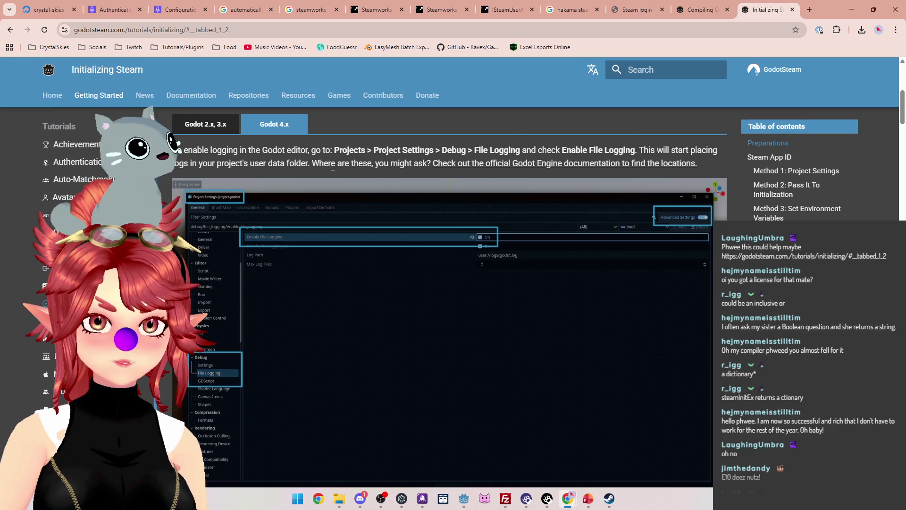
scroll(354, 163, "down", 6)
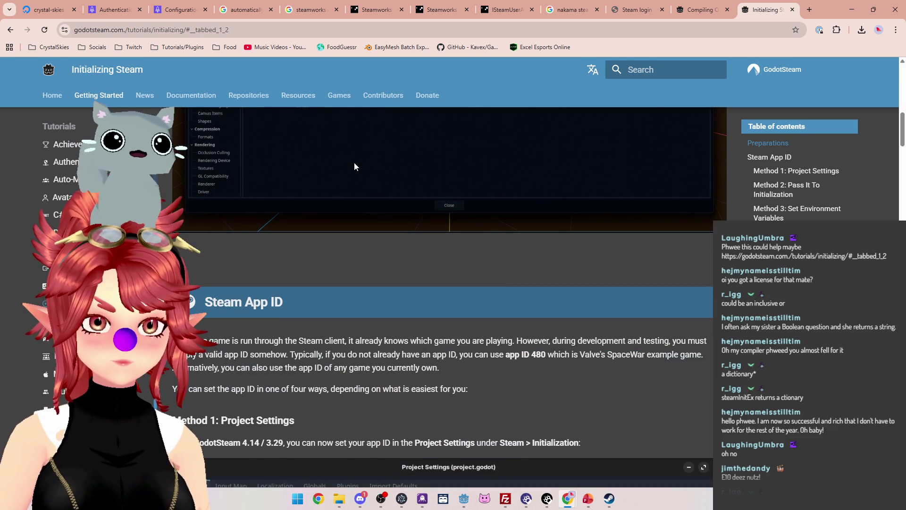
scroll(354, 167, "down", 3)
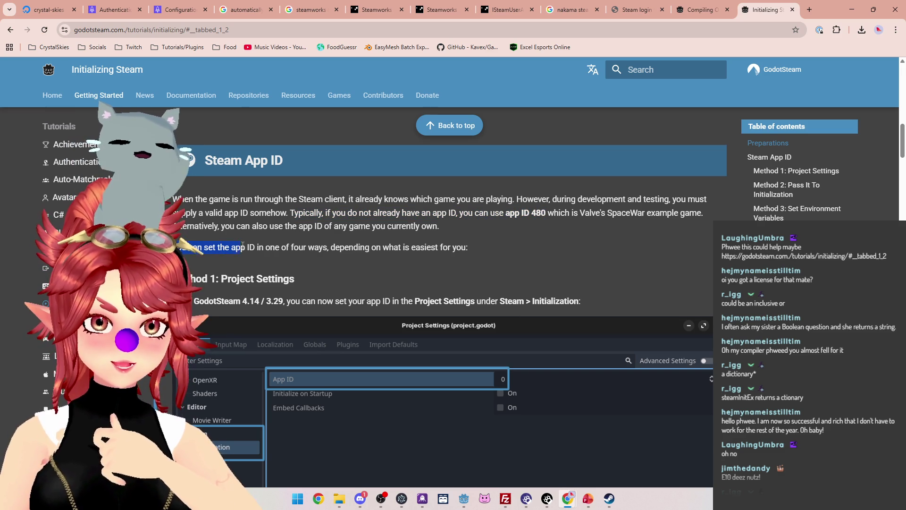
scroll(331, 264, "down", 2)
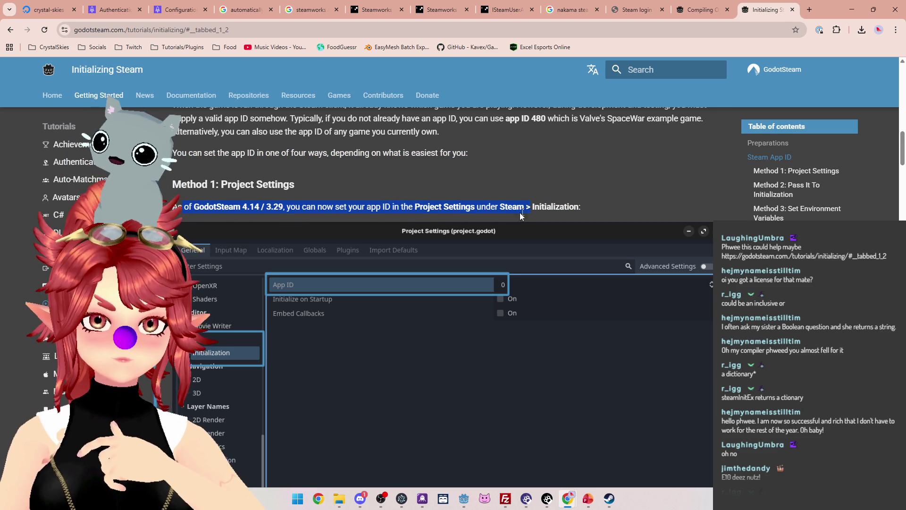
Scroll through App ID Methods 2–4 and the Initialize on Startup section, then return to Godot.
scroll(461, 233, "down", 6)
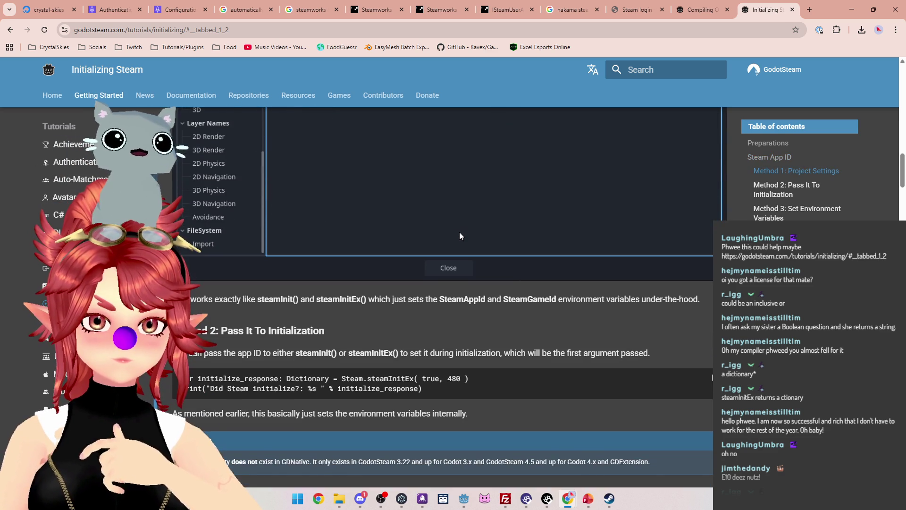
scroll(459, 233, "down", 1)
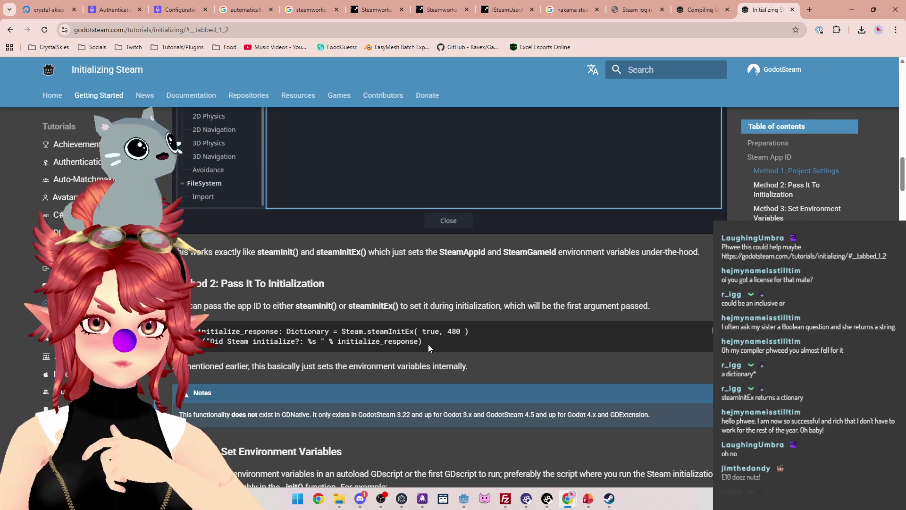
scroll(428, 343, "down", 1)
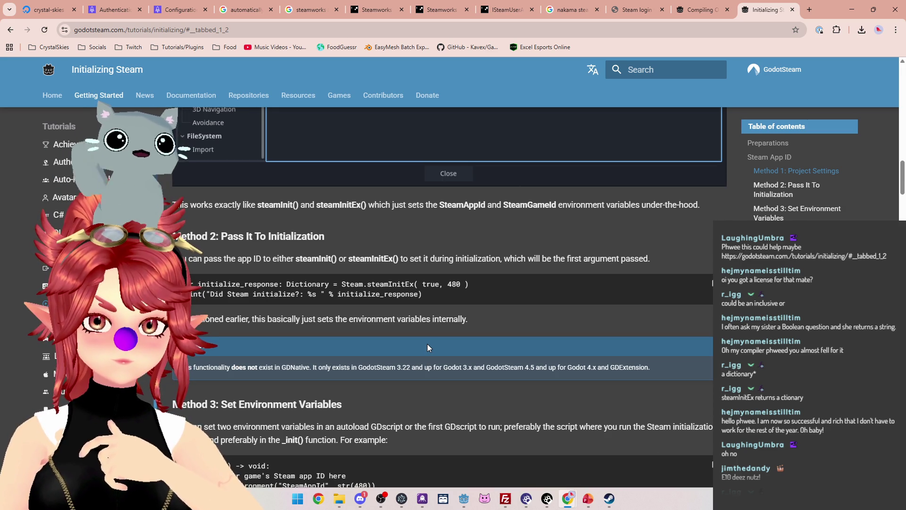
scroll(428, 344, "down", 1)
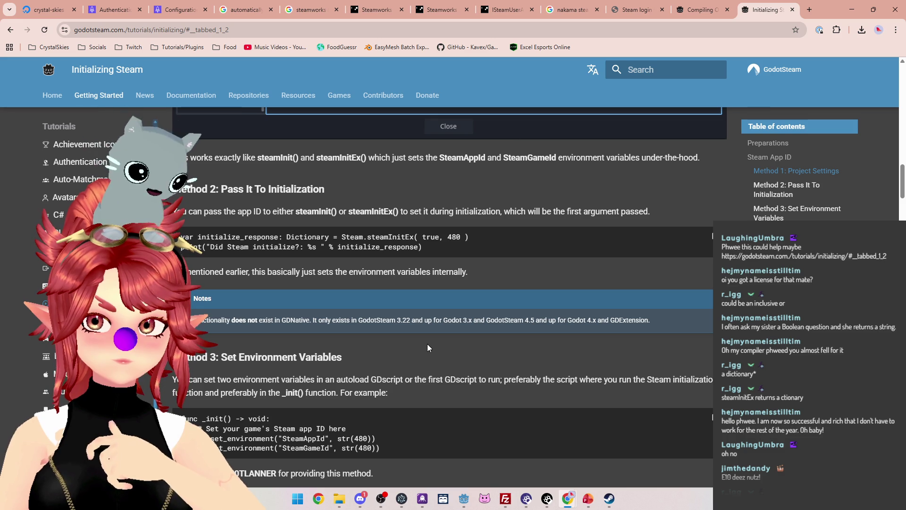
scroll(428, 348, "down", 2)
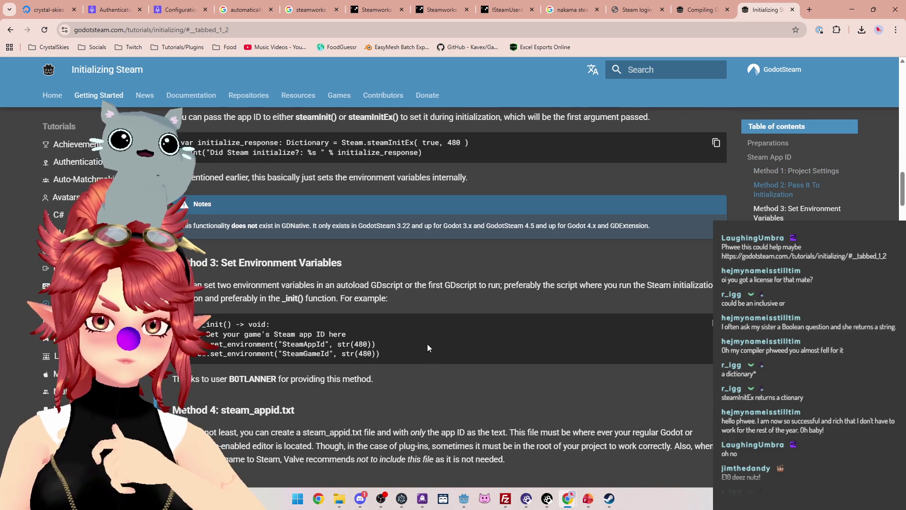
scroll(428, 347, "down", 1)
scroll(428, 347, "up", 1)
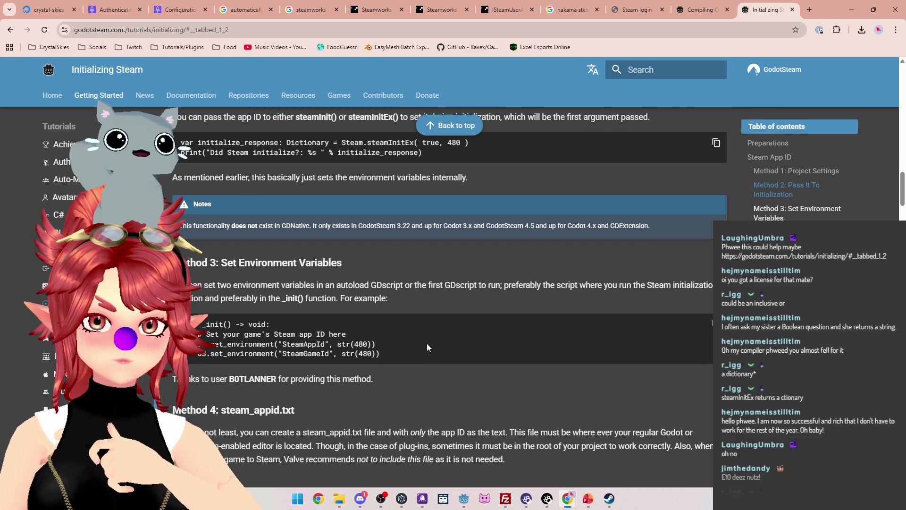
scroll(427, 348, "up", 2)
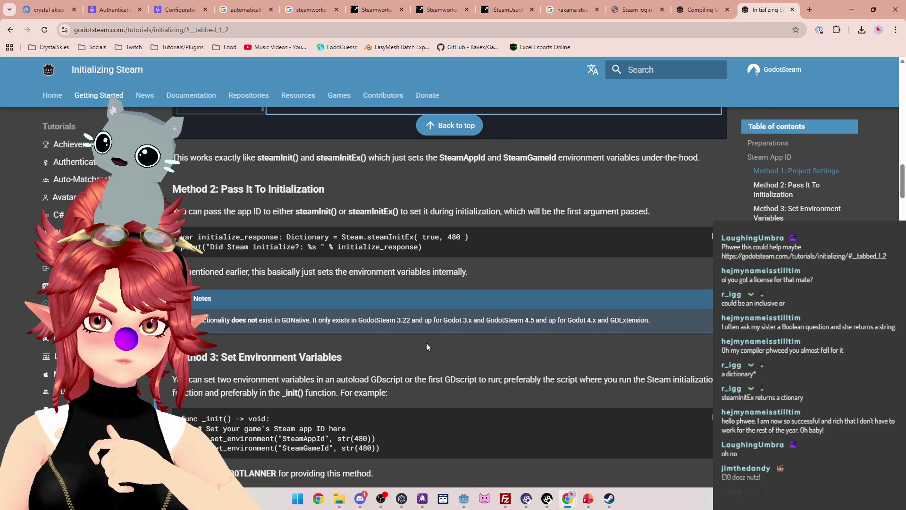
scroll(426, 347, "down", 7)
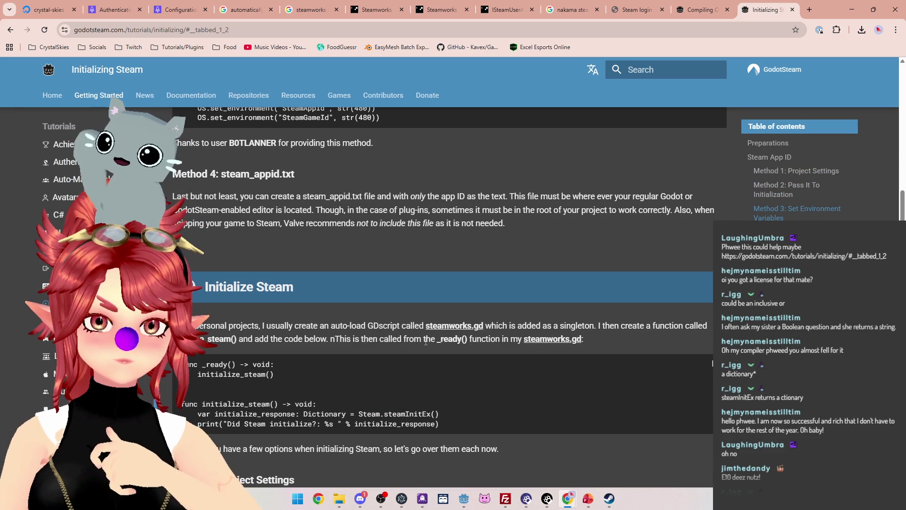
scroll(425, 341, "down", 3)
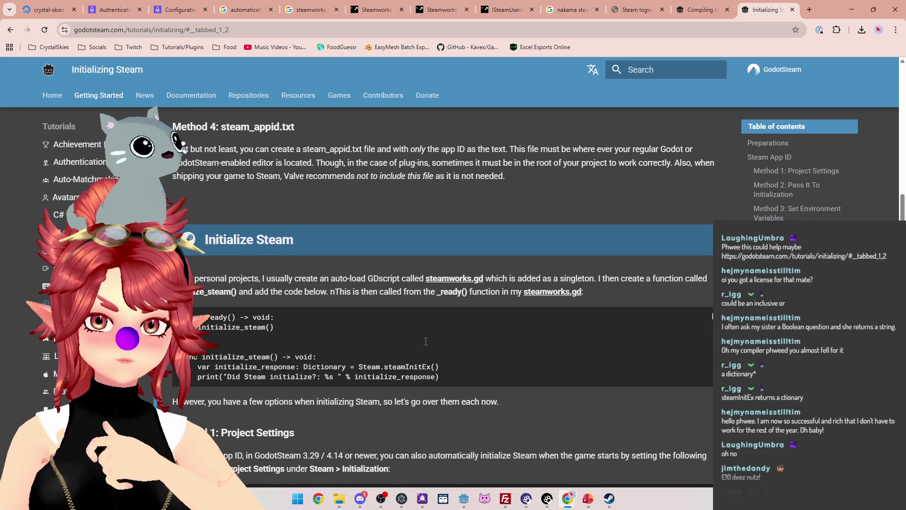
scroll(425, 342, "down", 3)
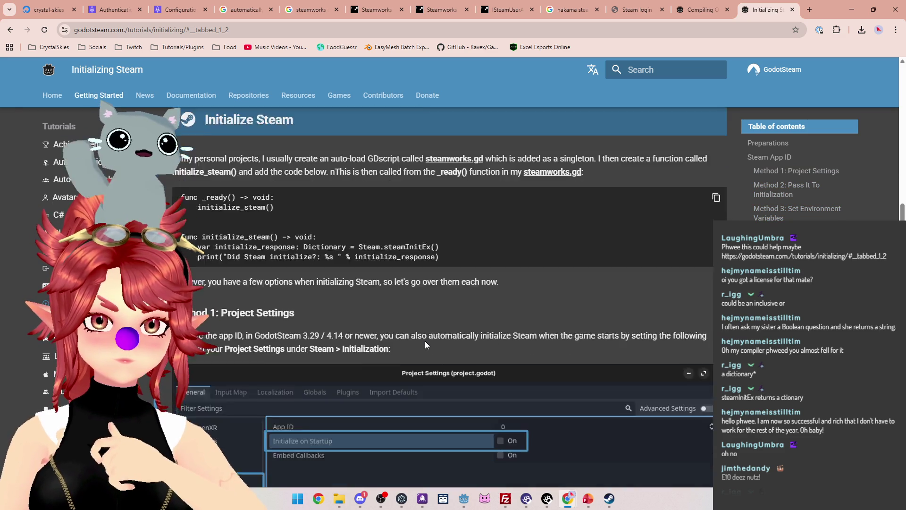
scroll(425, 341, "down", 1)
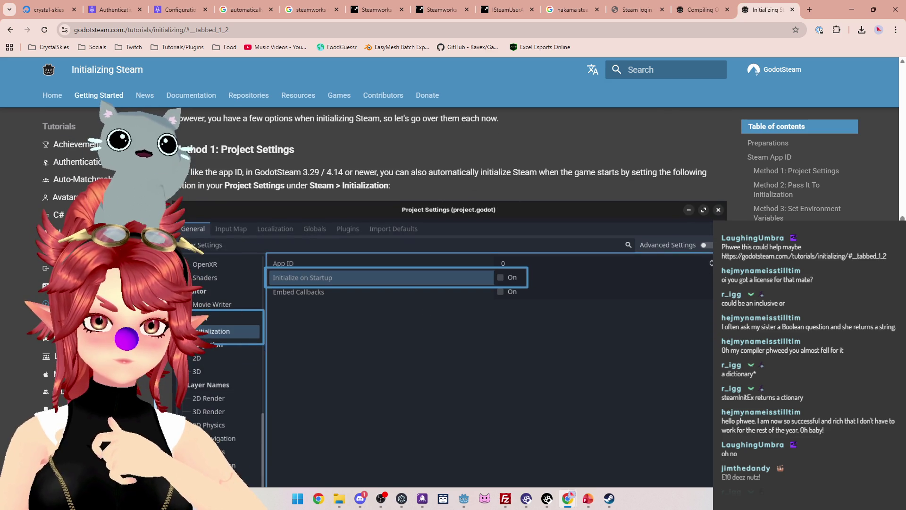
left_click(465, 500)
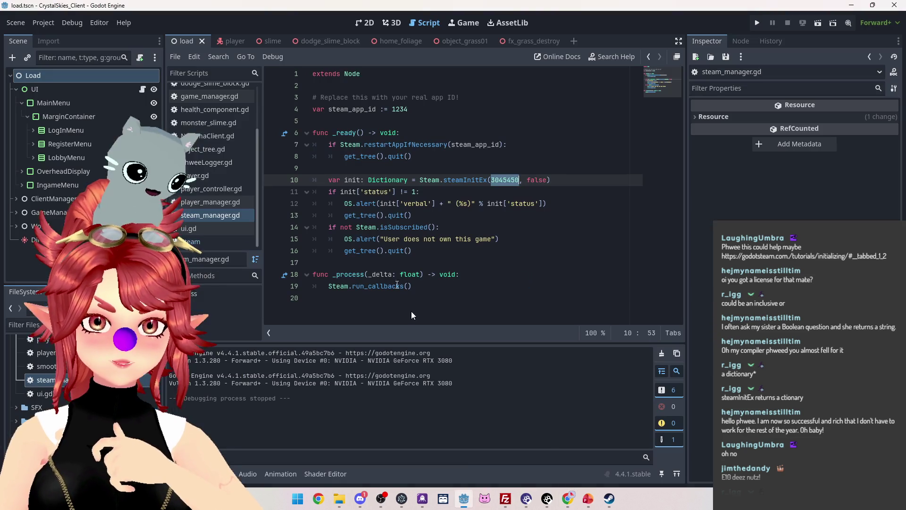
Locate the Steam Initialization settings under Project Settings > General.
left_click(48, 22)
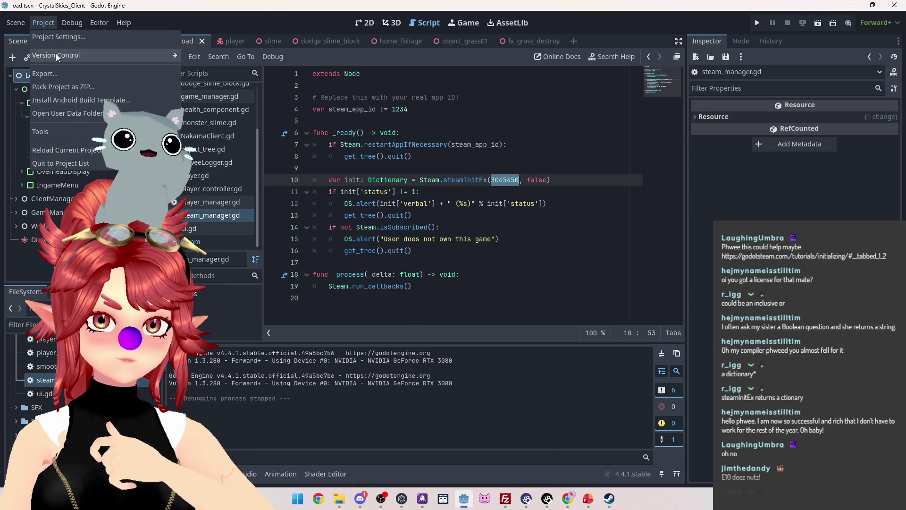
left_click(56, 38)
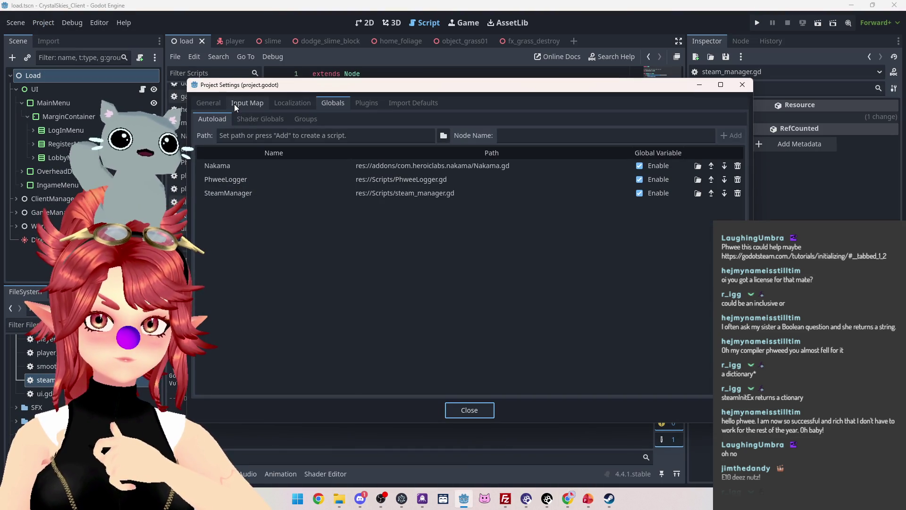
left_click(210, 104)
scroll(214, 298, "down", 3)
scroll(214, 298, "down", 15)
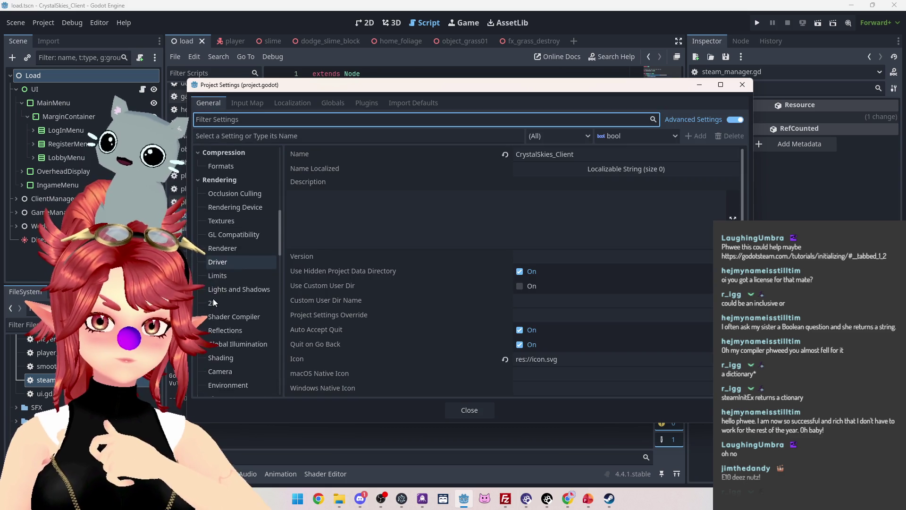
scroll(217, 284, "up", 6)
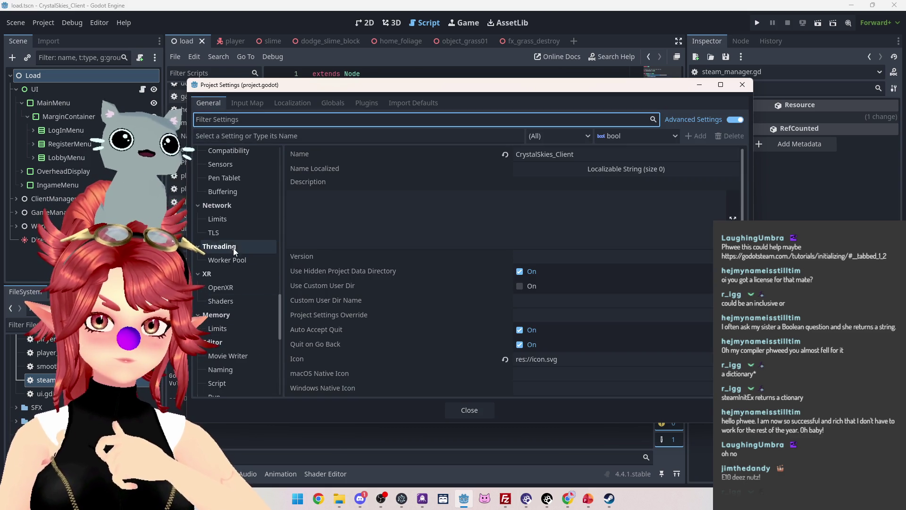
scroll(231, 283, "down", 5)
scroll(228, 323, "down", 8)
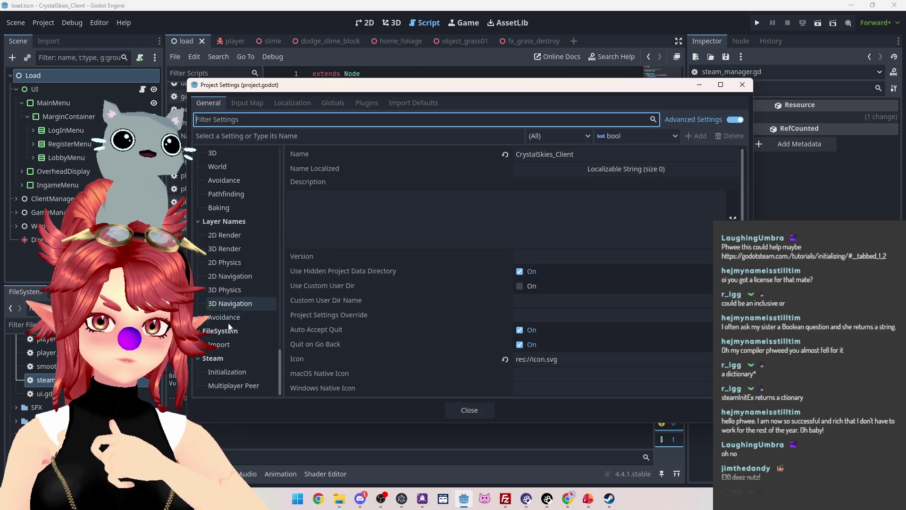
left_click(234, 372)
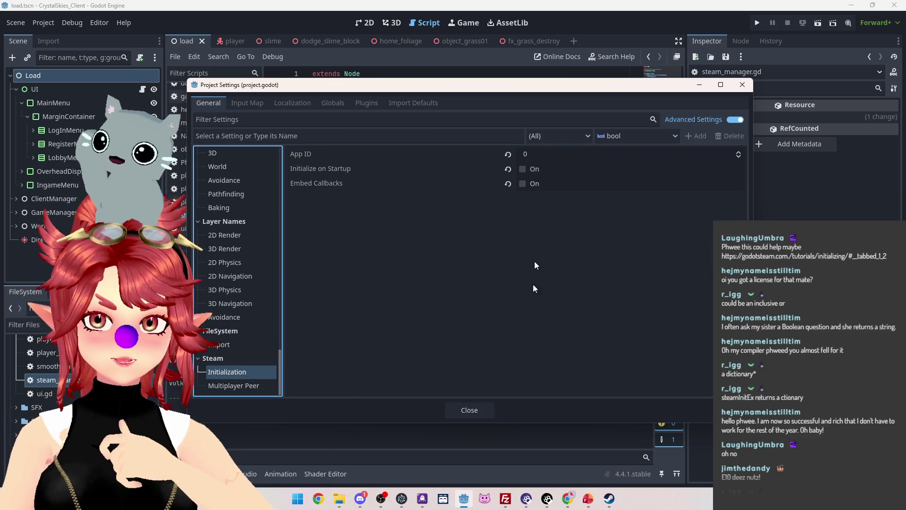
left_click(469, 410)
Trim line 10 of steam_manager.gd to Steam.steamInitEx(false).
double_click(504, 180)
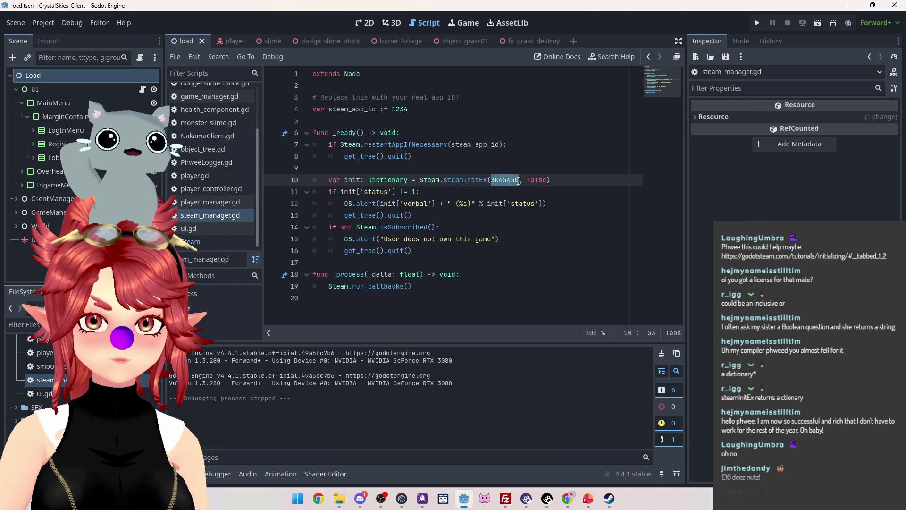
key("BackSpace")
key("Delete")
key("Delete")
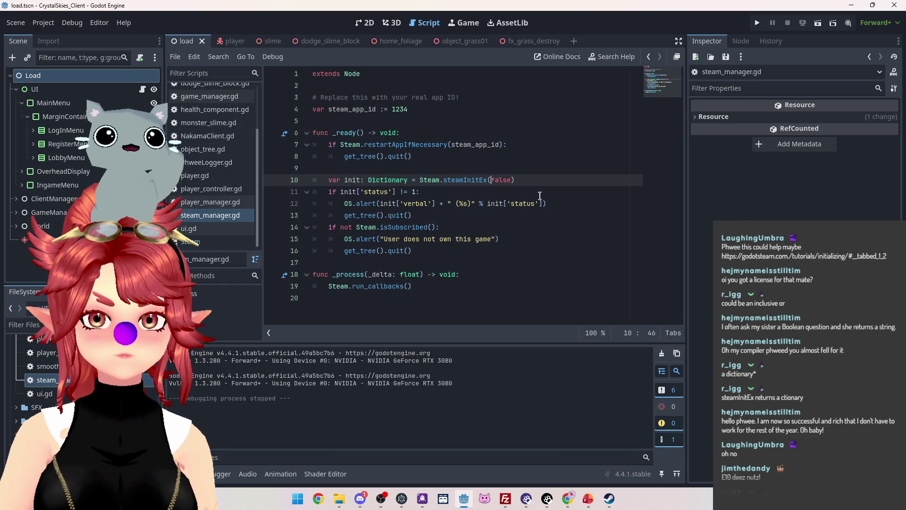
Set Steam App ID to 3045450, enable Initialize on Startup, and save.
left_click(42, 22)
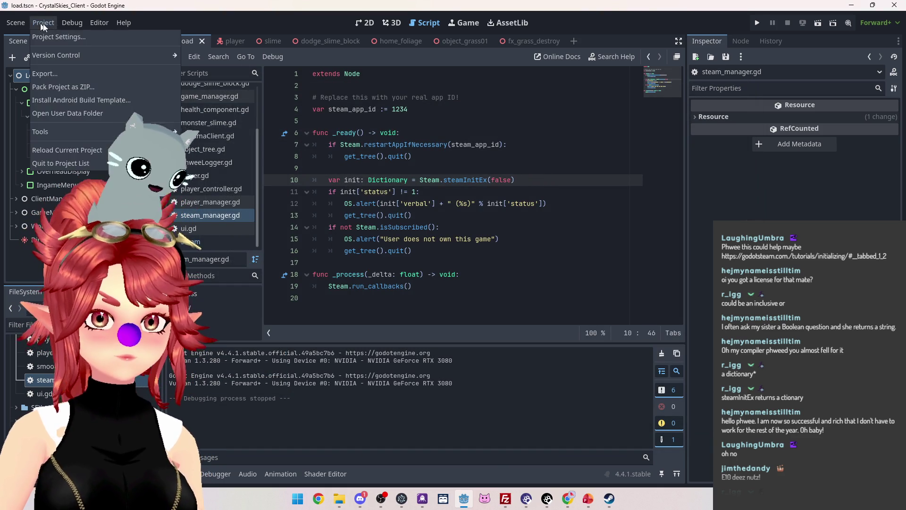
left_click(52, 37)
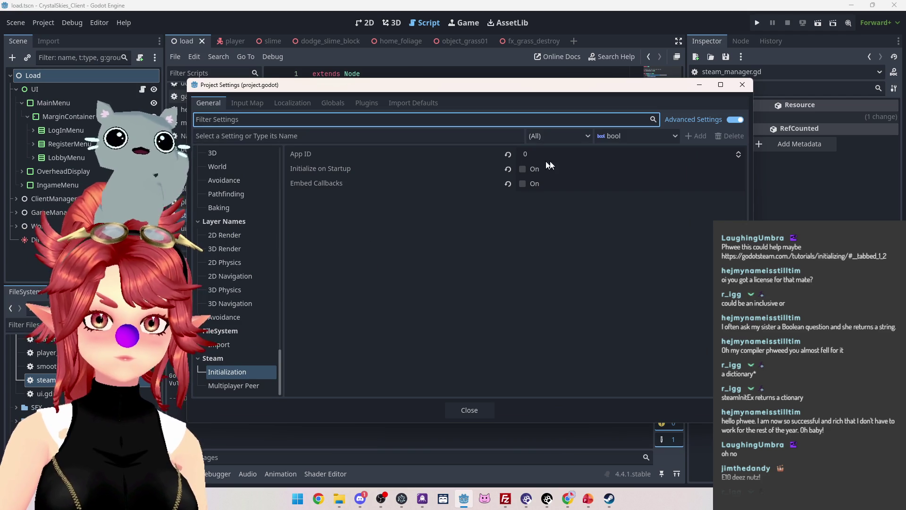
left_click(550, 152)
type("3045450")
key("Return")
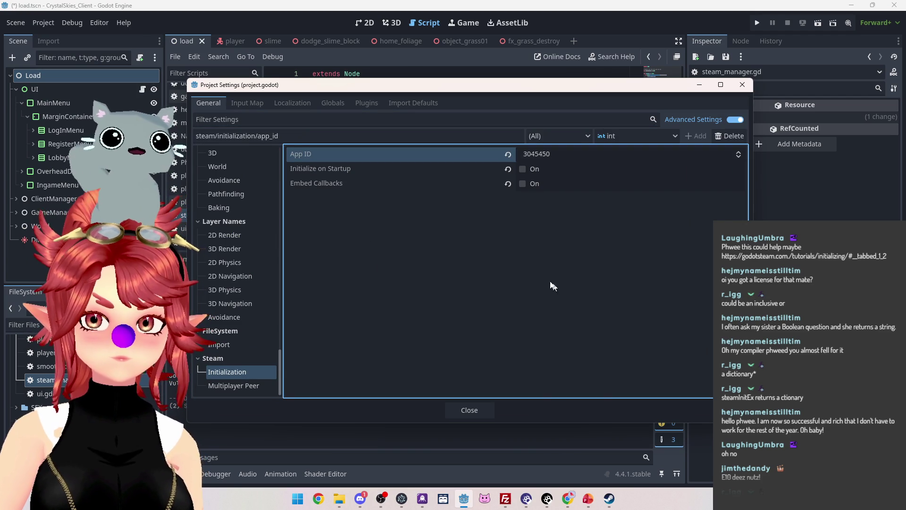
left_click(524, 169)
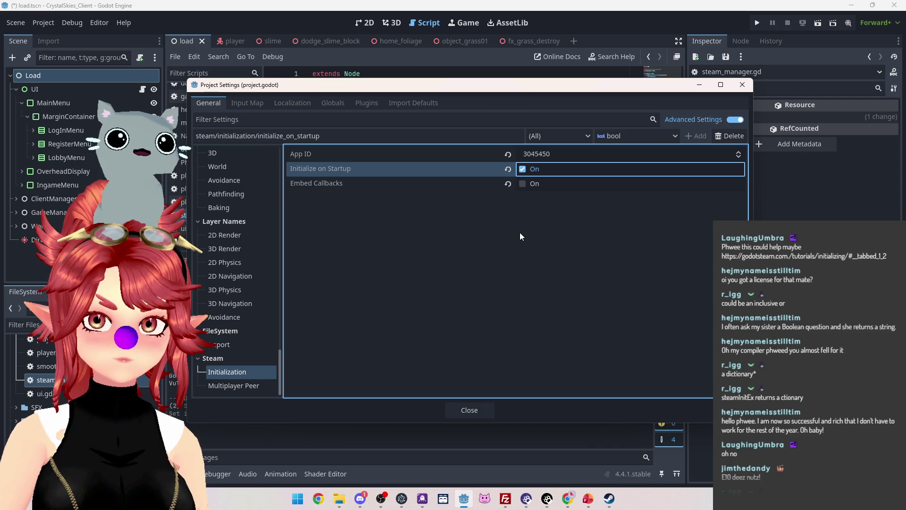
left_click(479, 414)
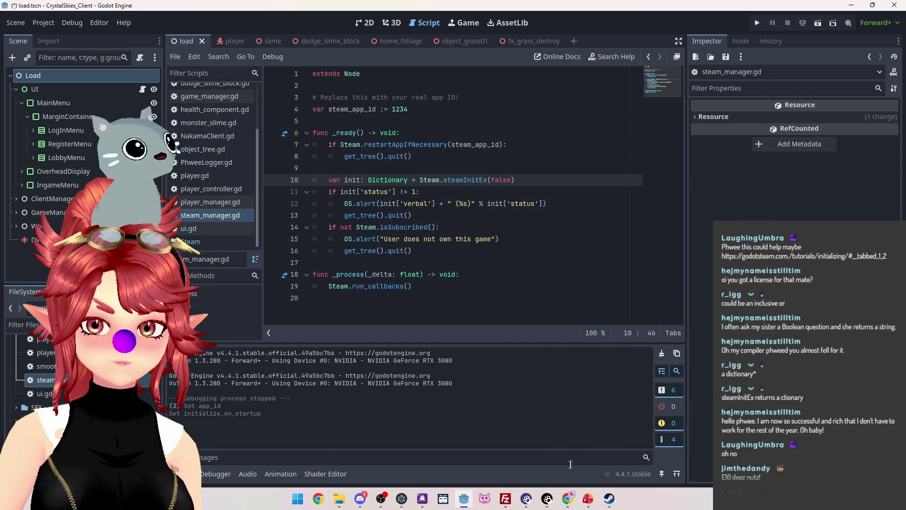
key("ctrl+s")
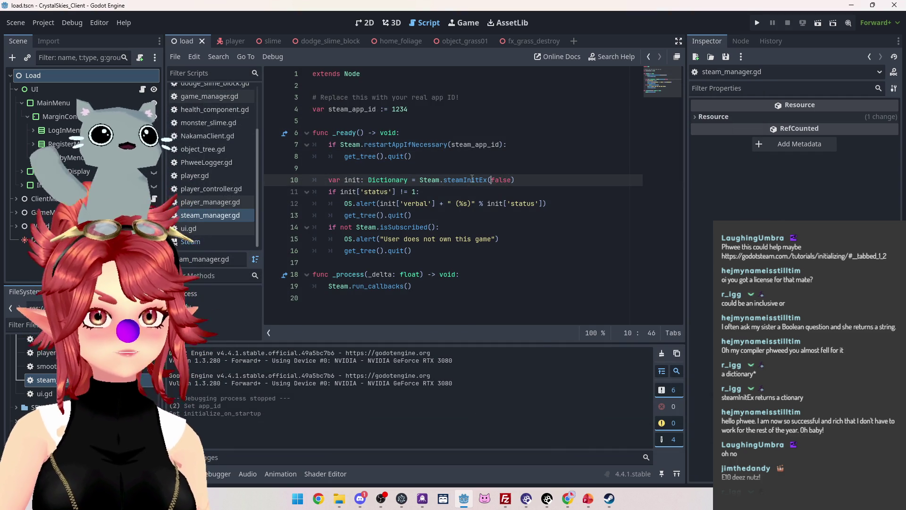
left_click(472, 180, "ctrl")
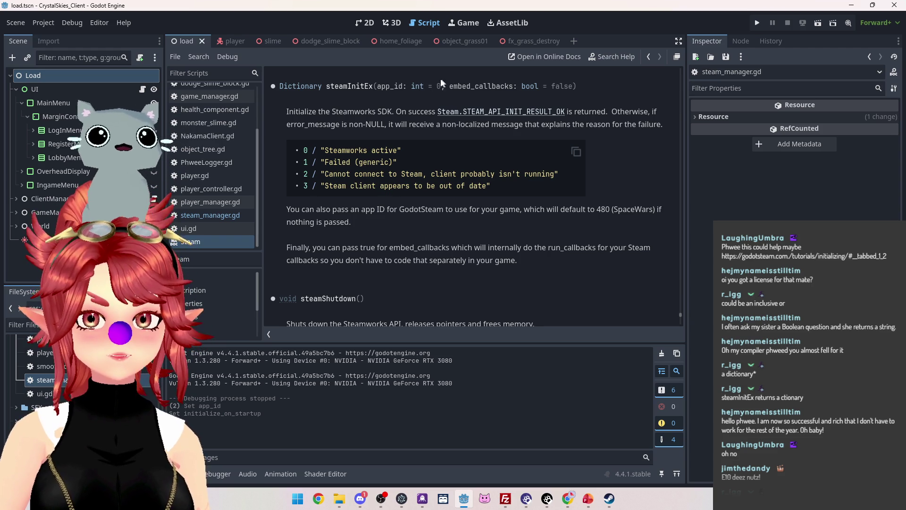
Open player_manager.gd and run the project to test startup Steam initialization.
left_click(216, 98)
left_click(207, 202)
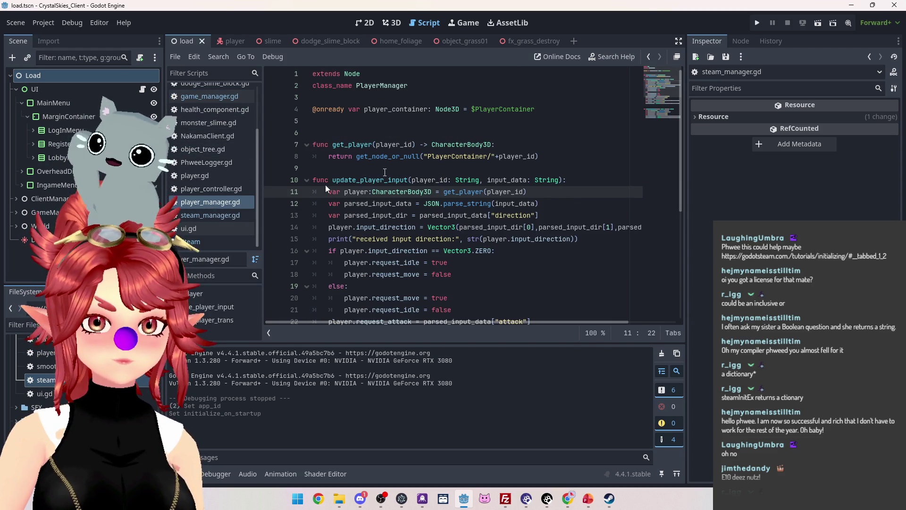
left_click(757, 22)
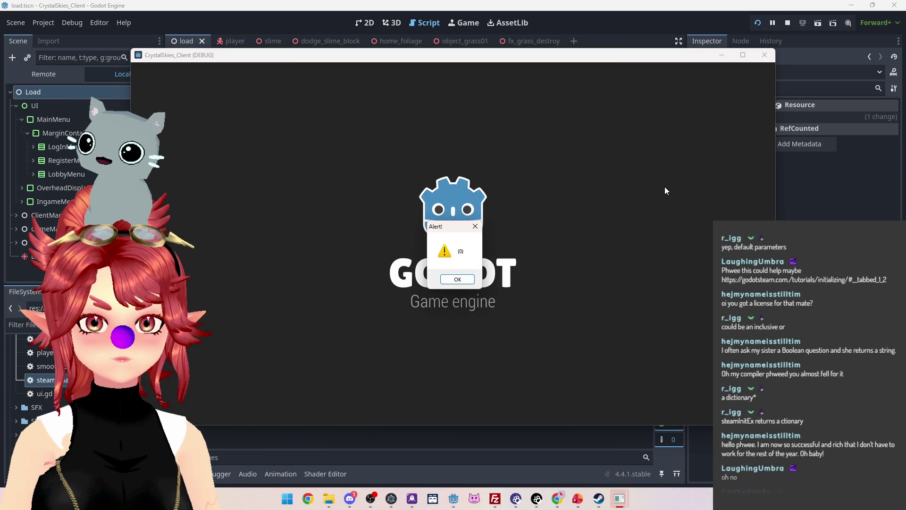
Dismiss the '(0)' alert, close the debug game window, and refocus the Godot editor.
left_click(469, 283)
left_click(788, 27)
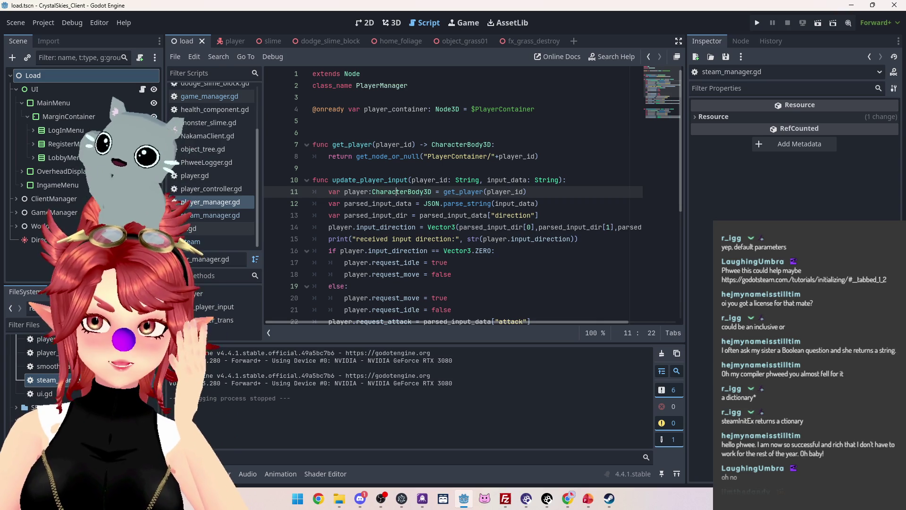
mouse_move(610, 499)
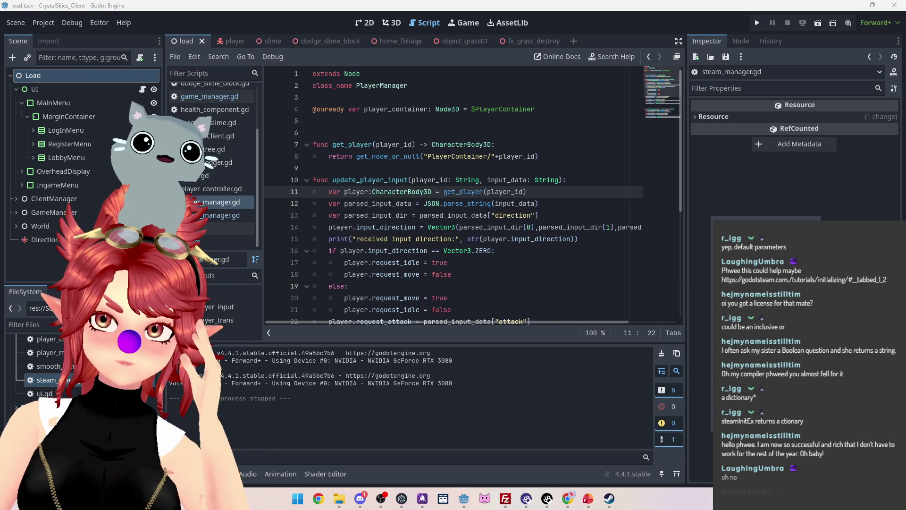
left_click(569, 489)
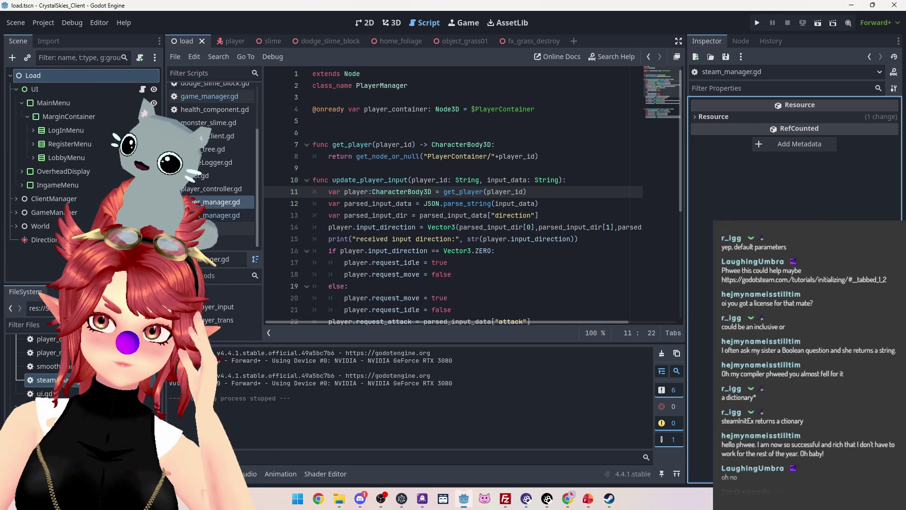
In the Initializing Steam tutorial, read Method 1 and the steam_init_result explanation.
mouse_move(570, 491)
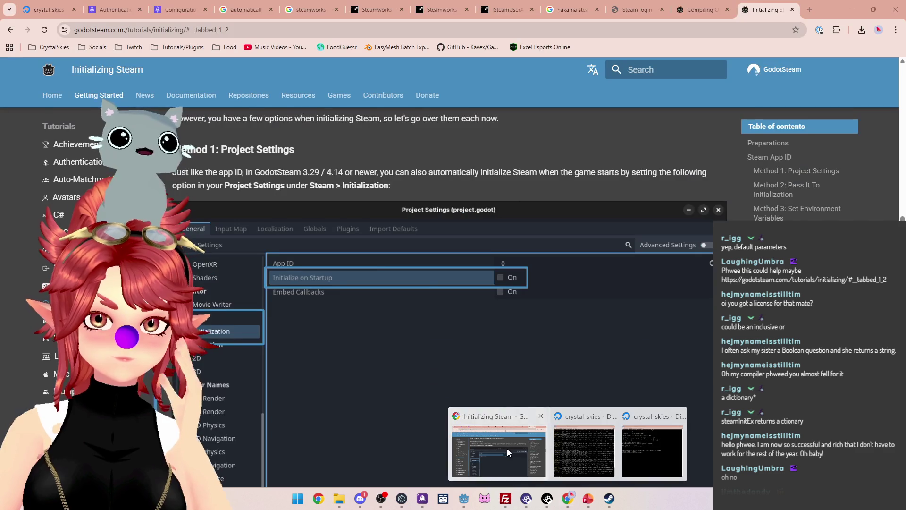
left_click(507, 448)
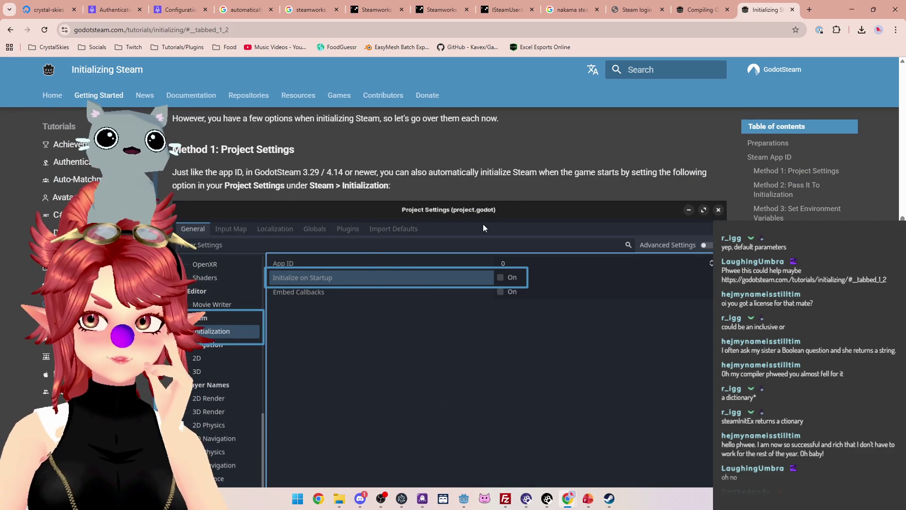
scroll(212, 188, "down", 7)
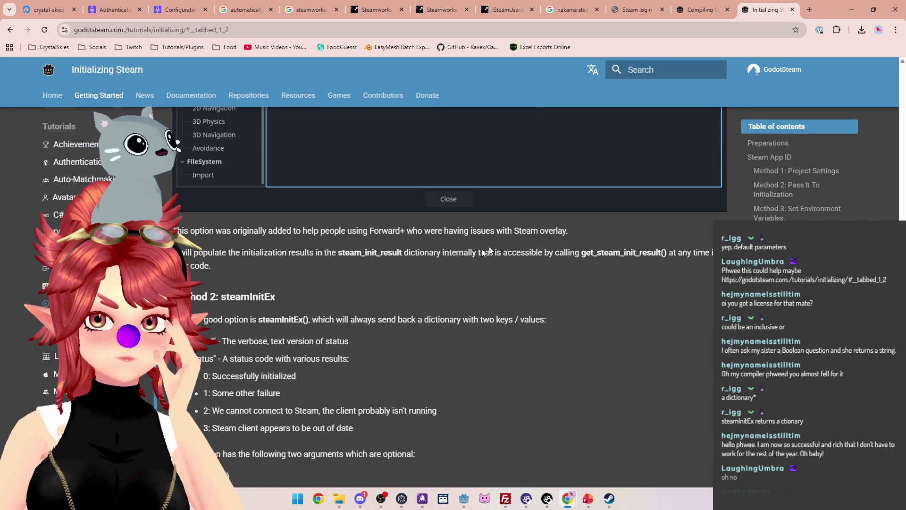
left_click_drag(300, 256, 364, 251)
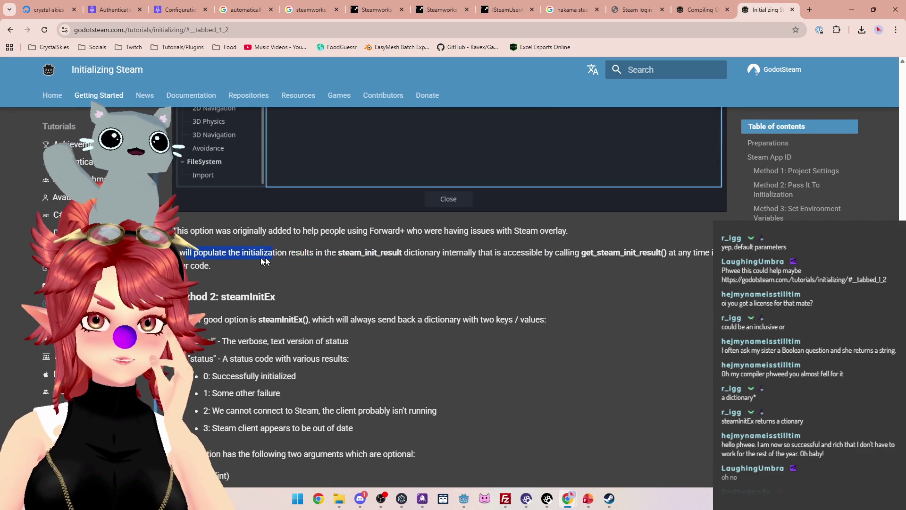
left_click_drag(270, 253, 393, 254)
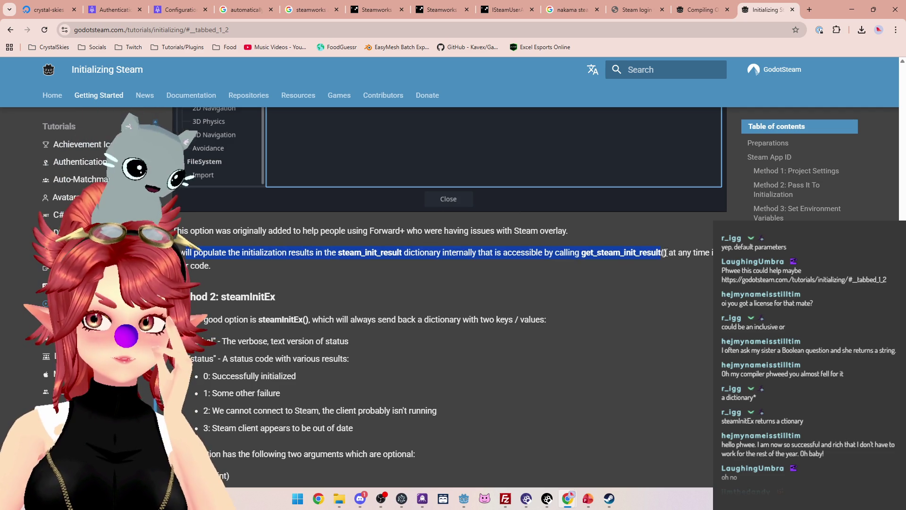
scroll(260, 268, "down", 2)
left_click_drag(178, 225, 513, 226)
scroll(353, 265, "up", 5)
scroll(315, 260, "up", 4)
left_click_drag(207, 218, 333, 232)
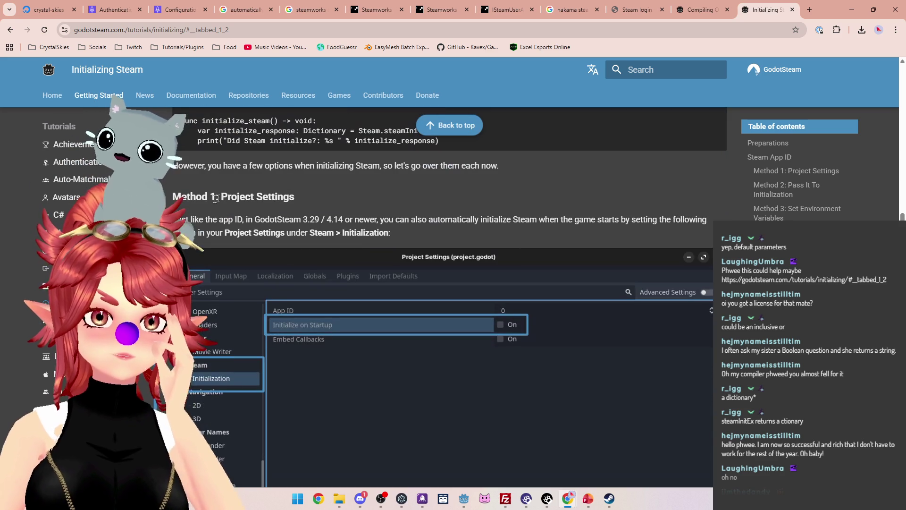
Read the Method 2 steamInitEx section and its return values, then return to Godot.
scroll(352, 238, "down", 2)
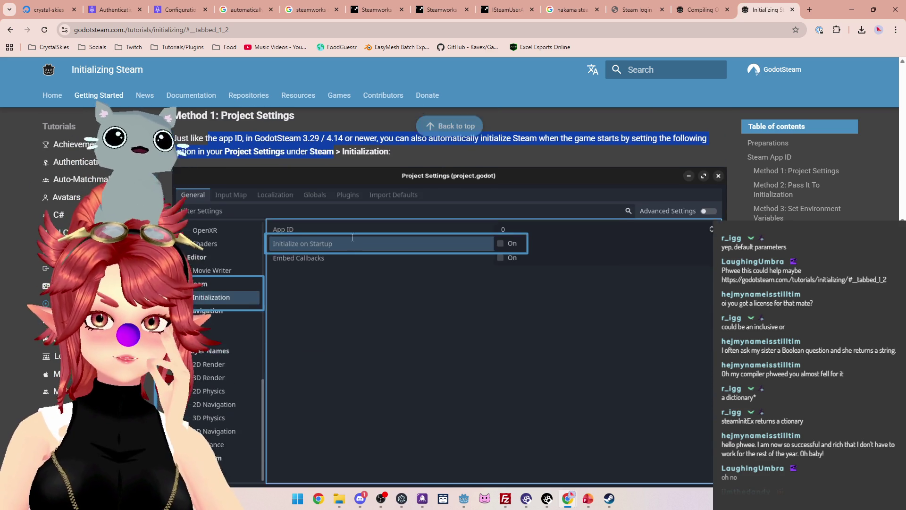
scroll(341, 189, "up", 1)
scroll(326, 225, "down", 3)
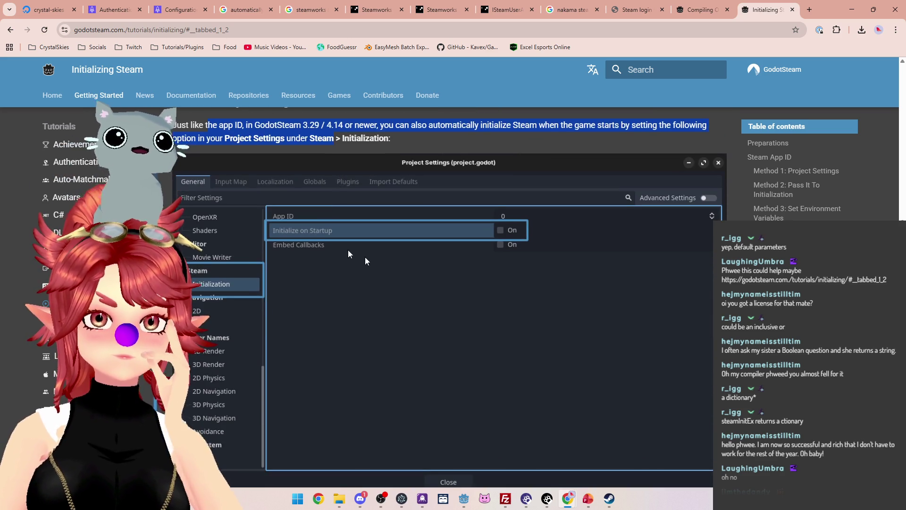
scroll(297, 200, "up", 3)
scroll(407, 233, "down", 3)
scroll(406, 233, "down", 2)
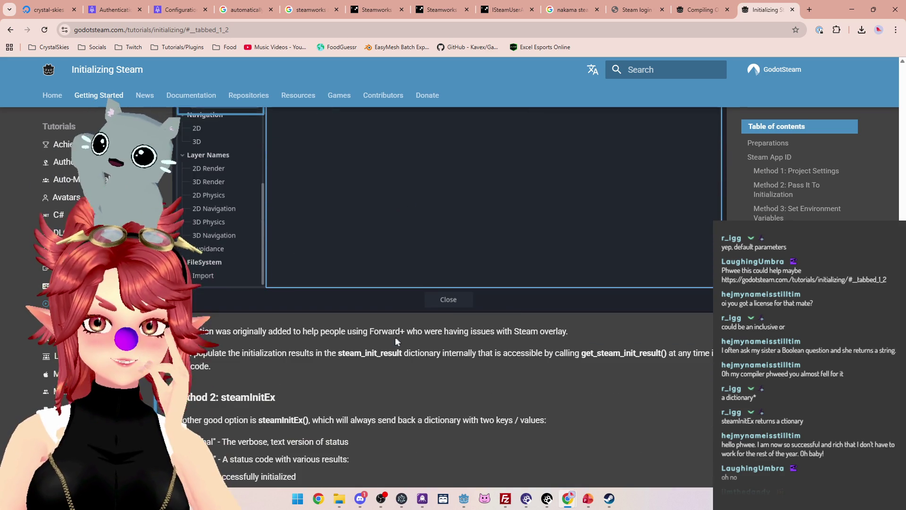
left_click_drag(389, 326, 469, 326)
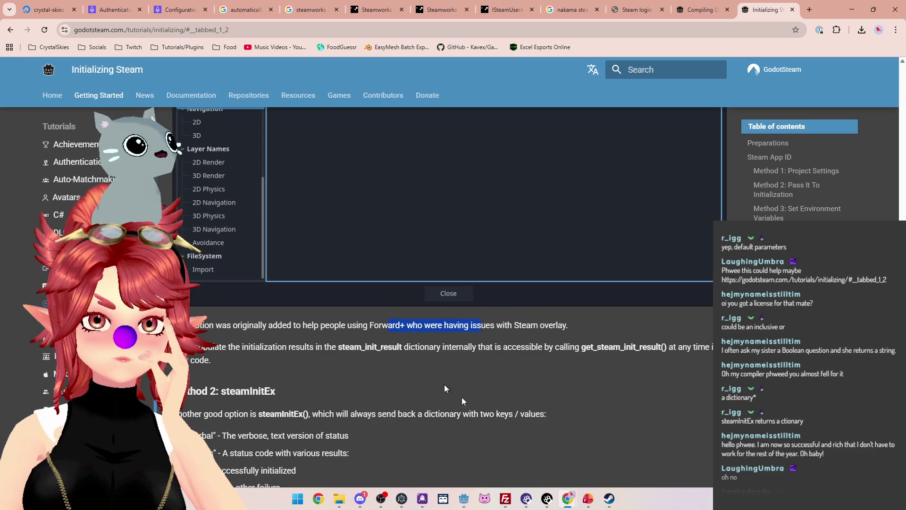
key("alt+Tab")
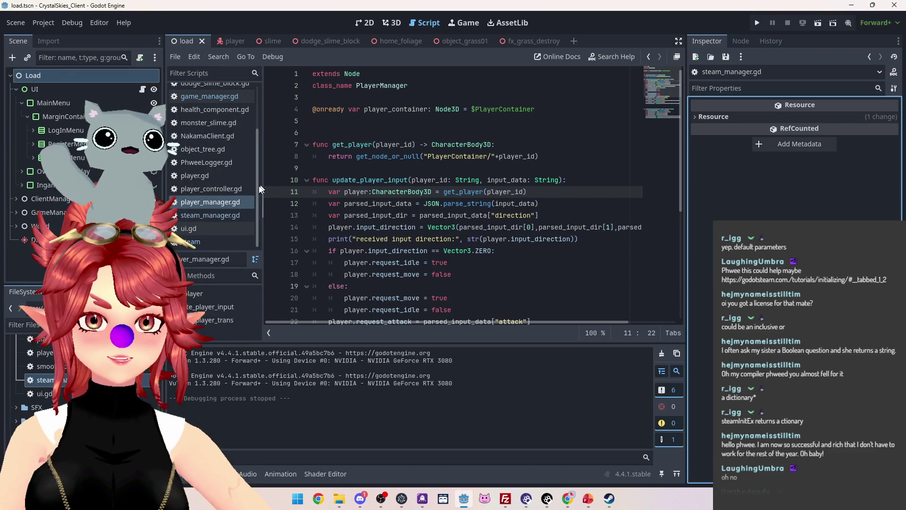
Open steam_manager.gd and review its _ready body on lines 7–16.
left_click(205, 217)
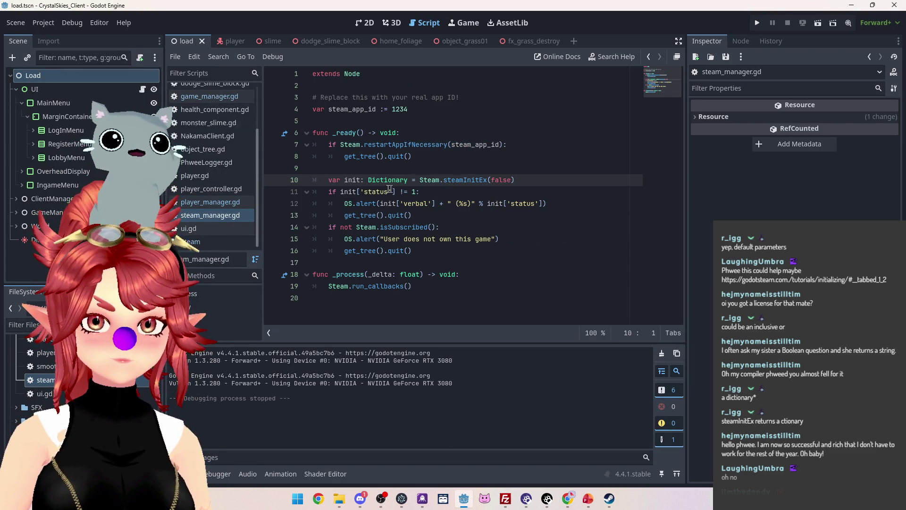
mouse_move(428, 251)
left_mouse_down()
mouse_move(359, 228)
mouse_move(329, 145)
left_mouse_up()
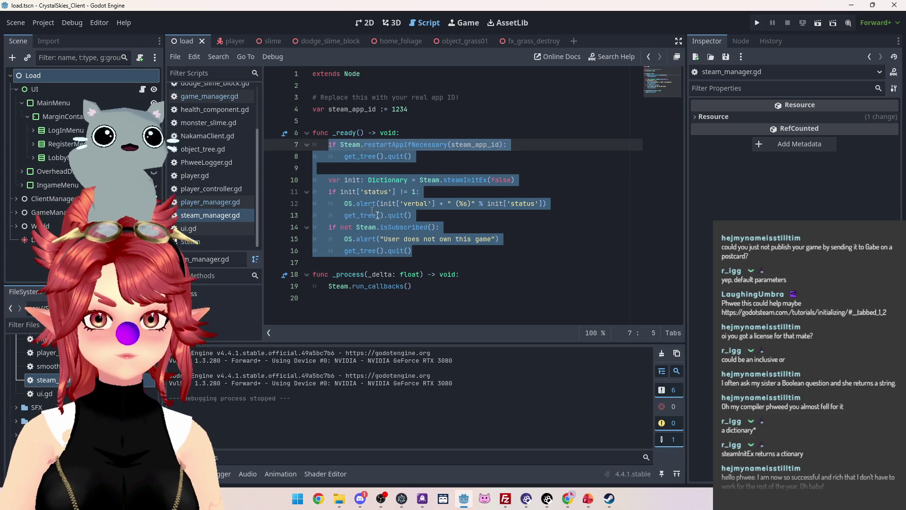
left_click(426, 251)
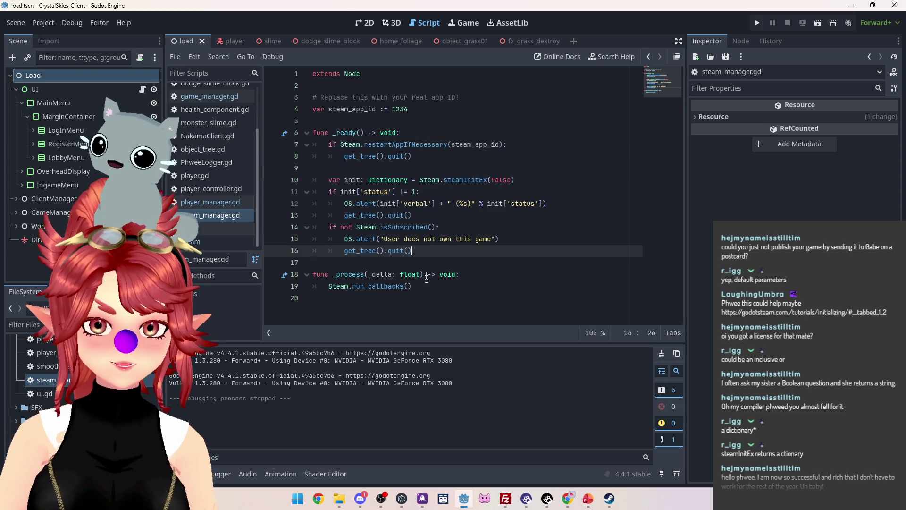
Delete SteamManager from the Autoload globals, leaving Nakama and PhweeLogger.
left_click(48, 22)
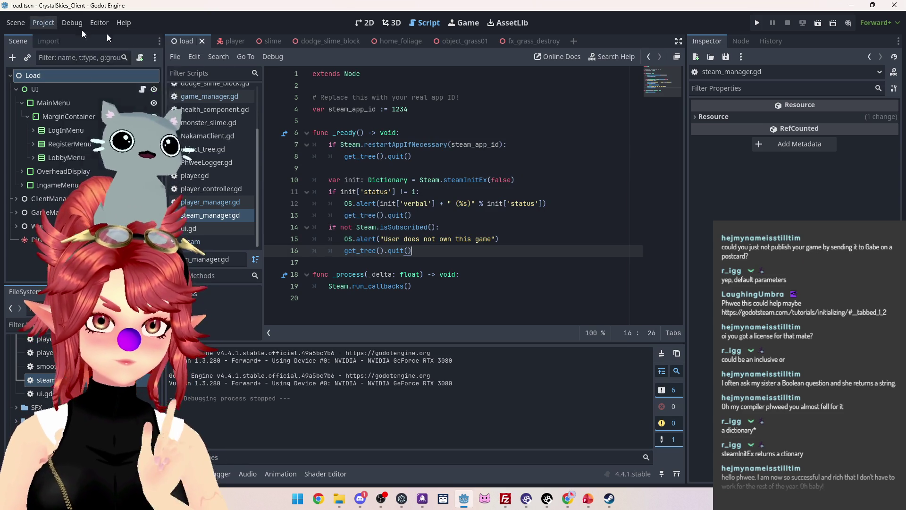
left_click(50, 36)
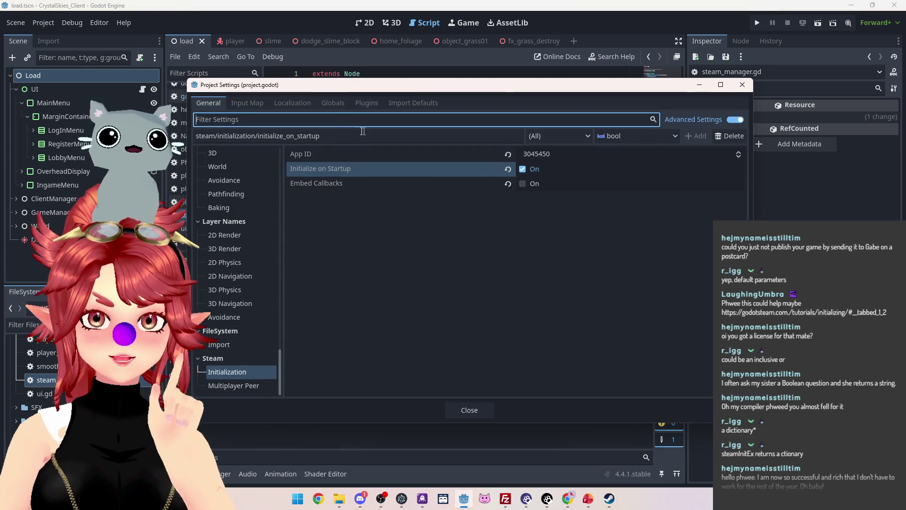
left_click(332, 108)
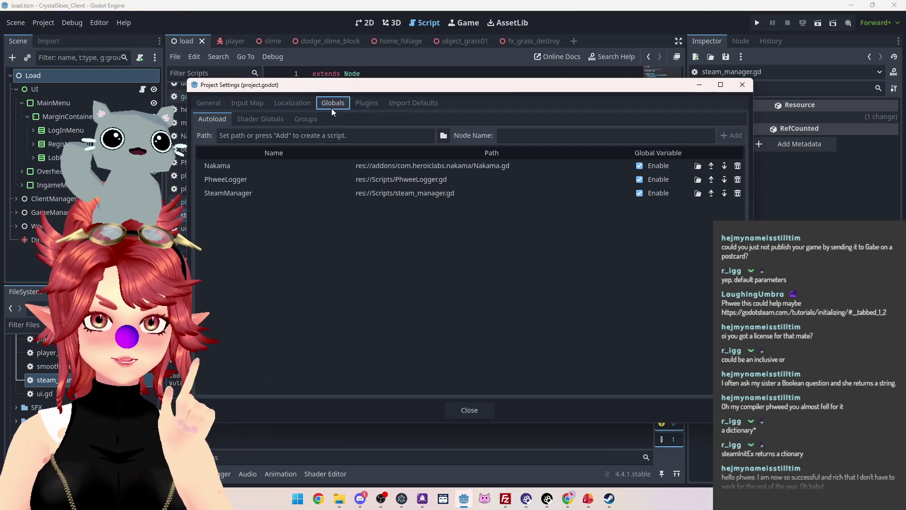
left_click(736, 193)
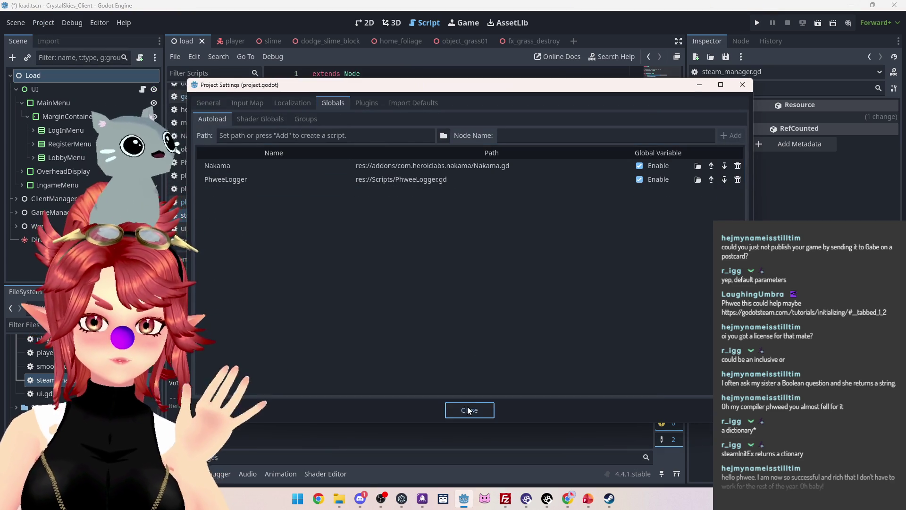
left_click(469, 408)
left_click(457, 181)
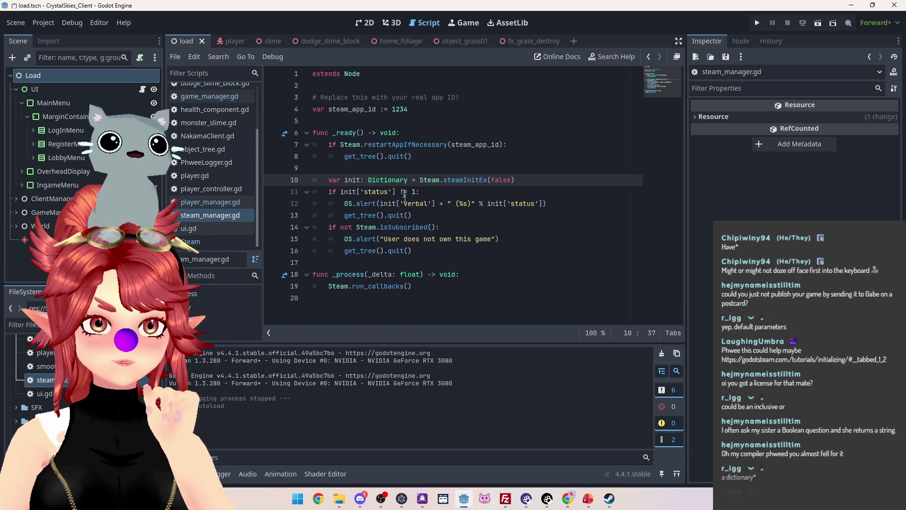
left_click(397, 159)
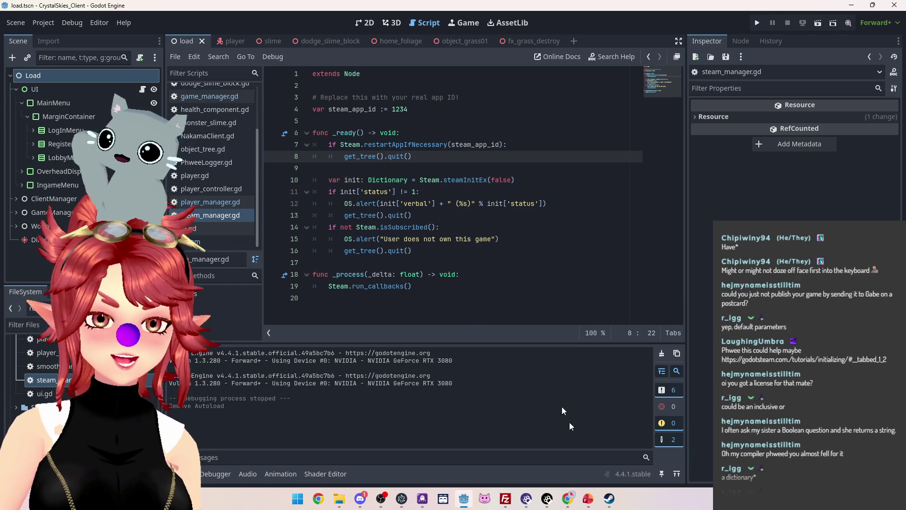
Bring the GodotSteam docs to the front and highlight Method 4's steam_appid.txt sentence.
mouse_move(569, 501)
left_click(509, 460)
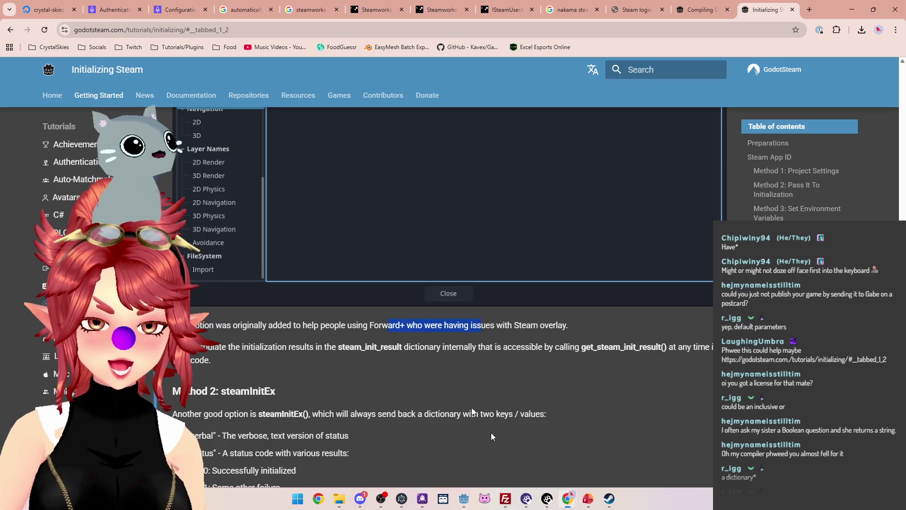
scroll(349, 347, "down", 10)
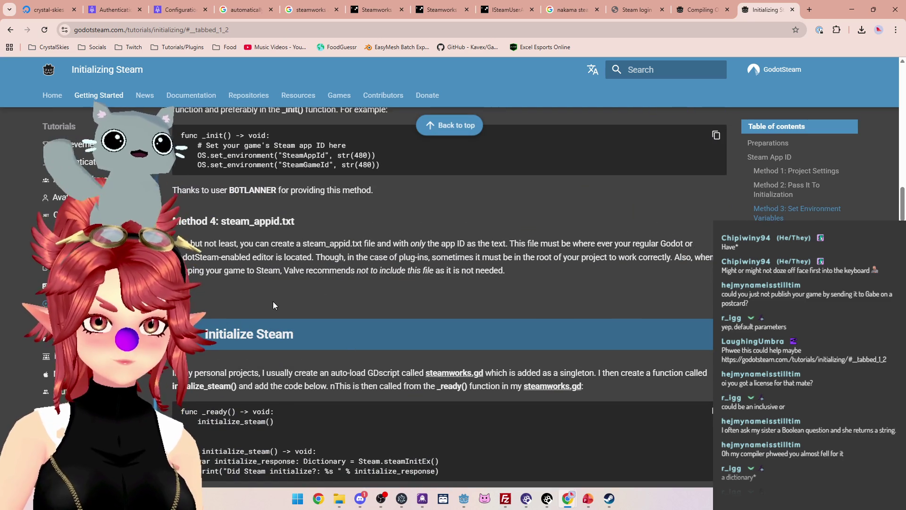
scroll(246, 243, "down", 1)
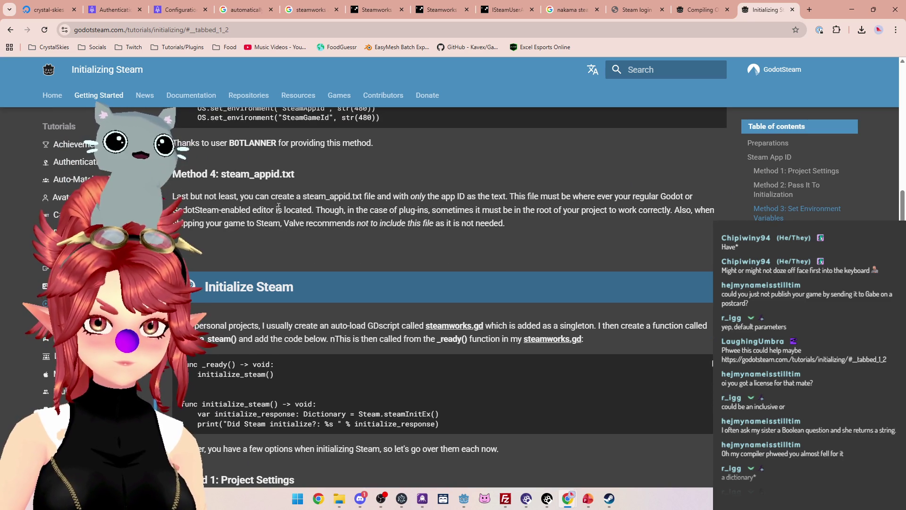
scroll(344, 301, "down", 5)
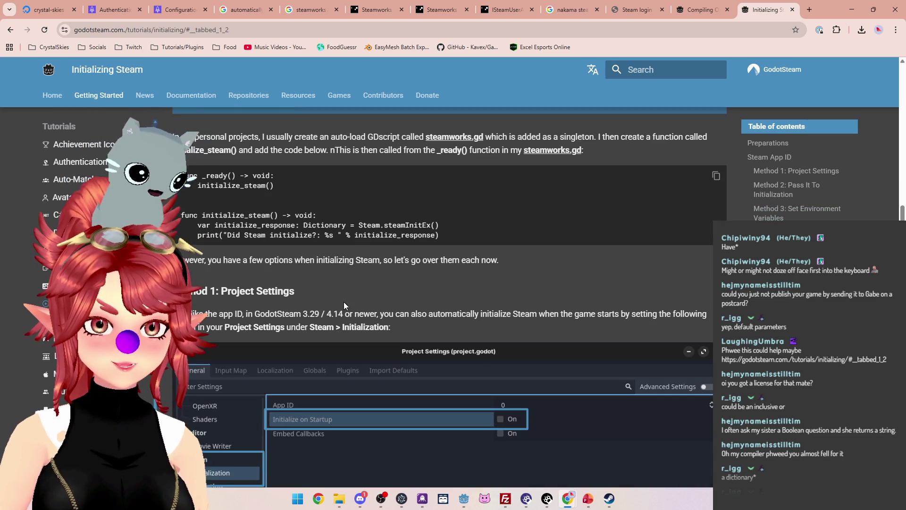
scroll(344, 301, "up", 4)
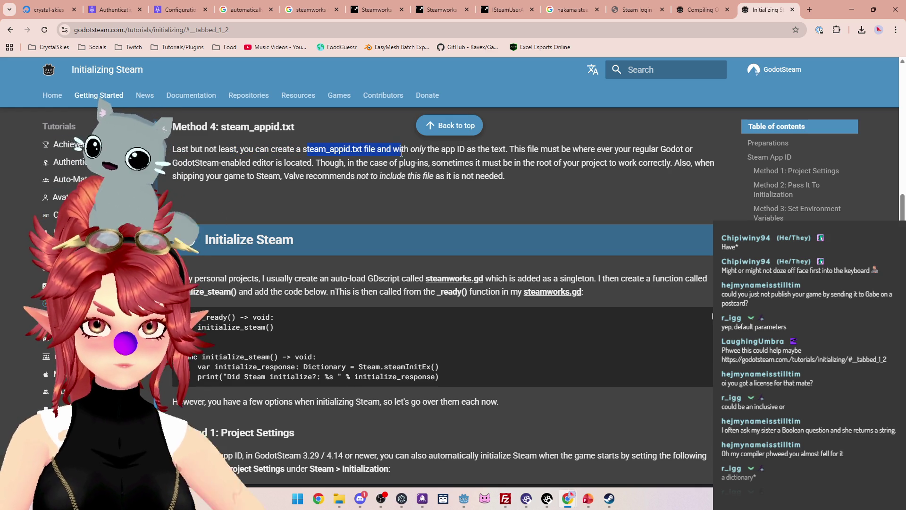
left_click_drag(440, 148, 509, 149)
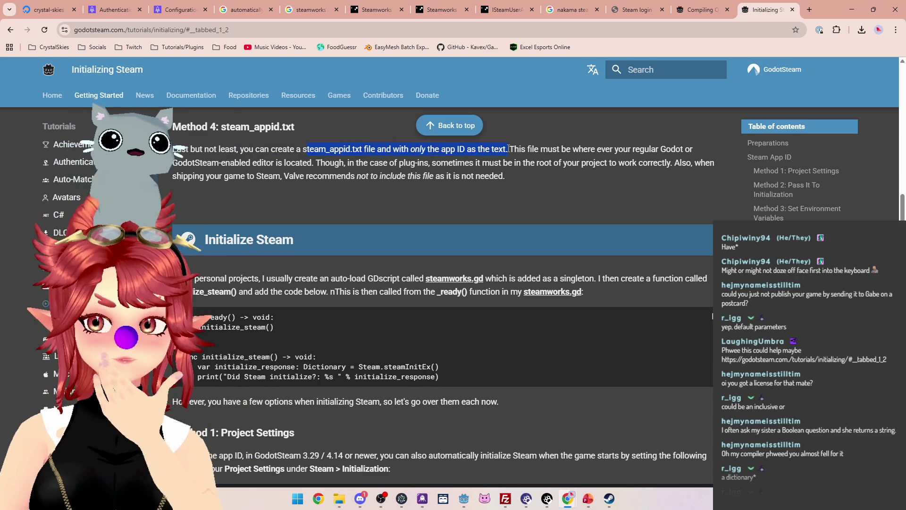
Highlight the phrase about initialization options on the Initializing Steam page.
scroll(311, 225, "down", 3)
scroll(312, 226, "down", 3)
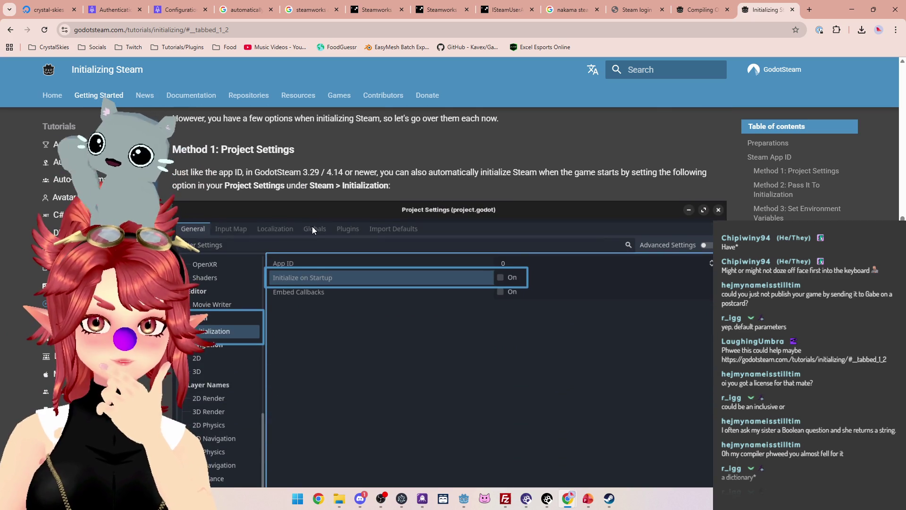
scroll(247, 210, "up", 2)
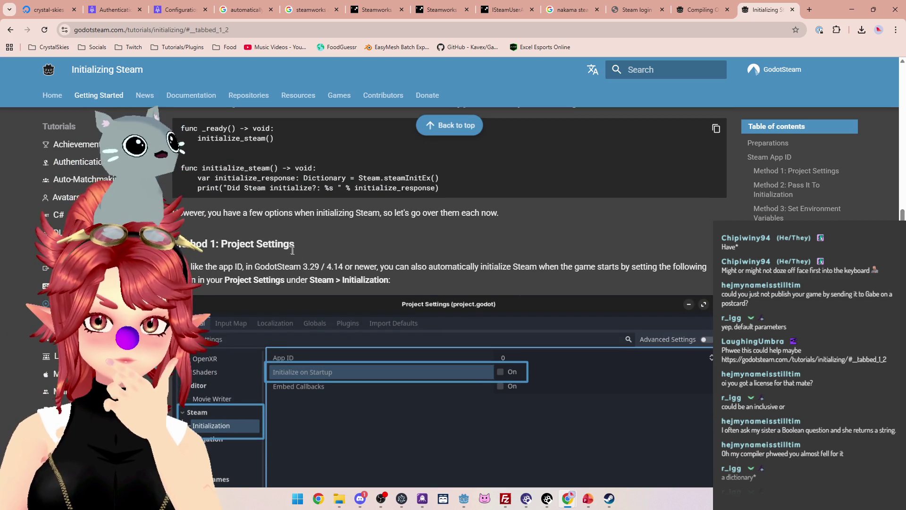
scroll(259, 264, "up", 3)
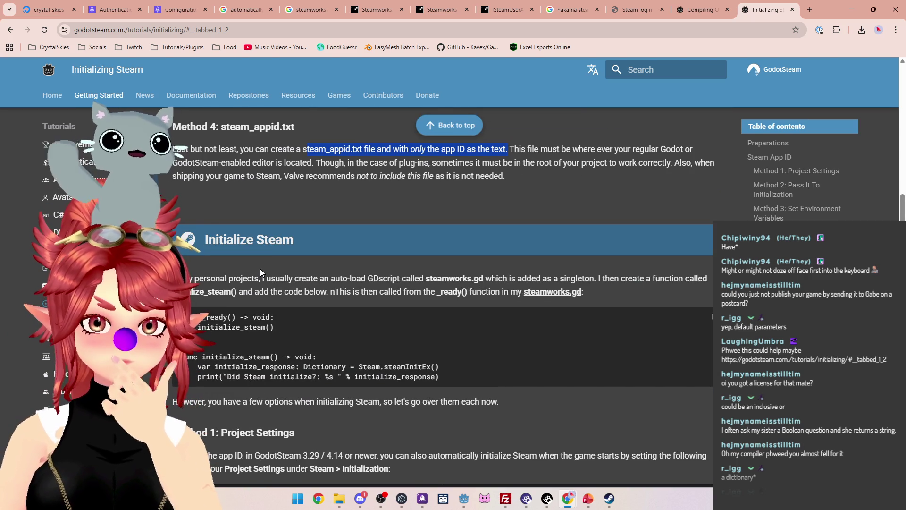
scroll(254, 298, "down", 1)
left_click_drag(208, 354, 394, 354)
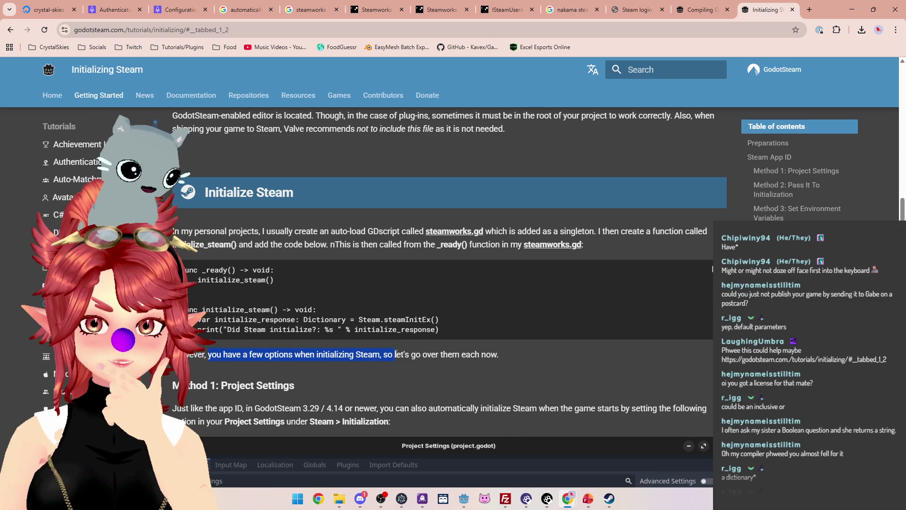
Highlight the sentences explaining how to create an autoload script for Steam.
scroll(344, 385, "down", 3)
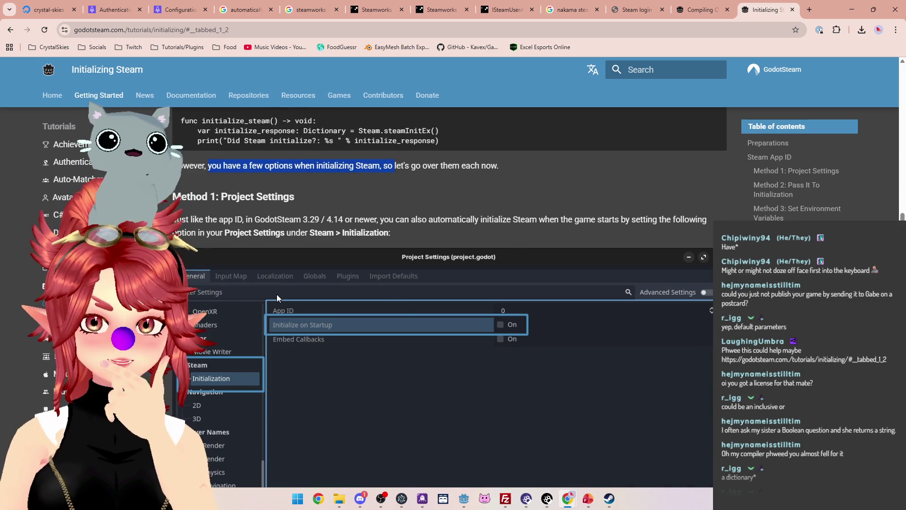
scroll(277, 293, "up", 4)
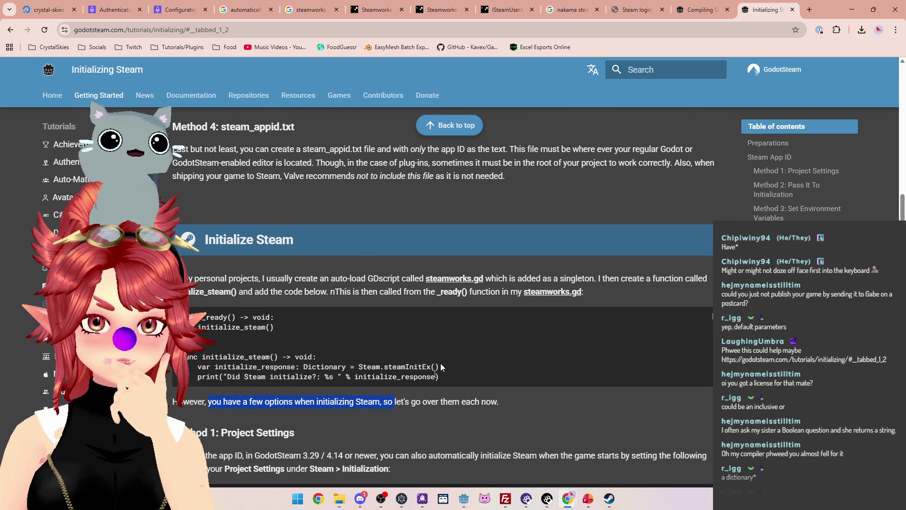
scroll(304, 284, "up", 1)
scroll(251, 244, "up", 7)
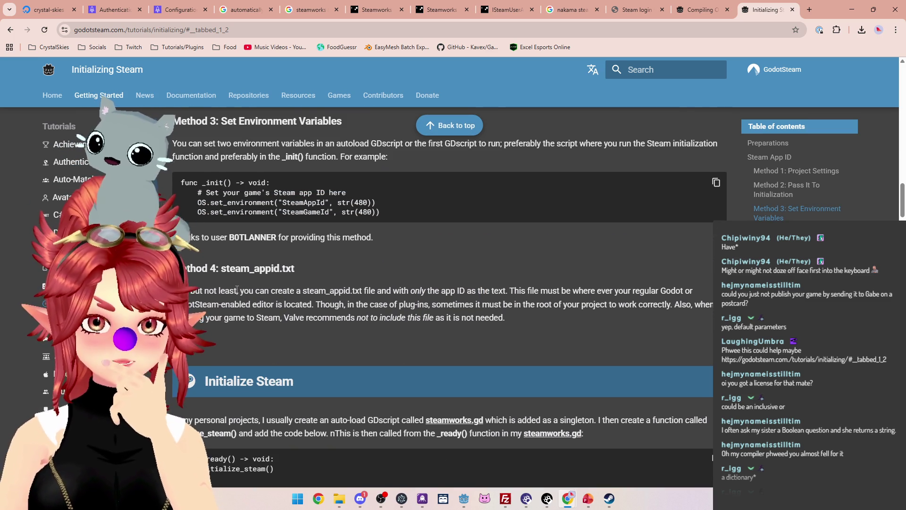
scroll(244, 305, "up", 15)
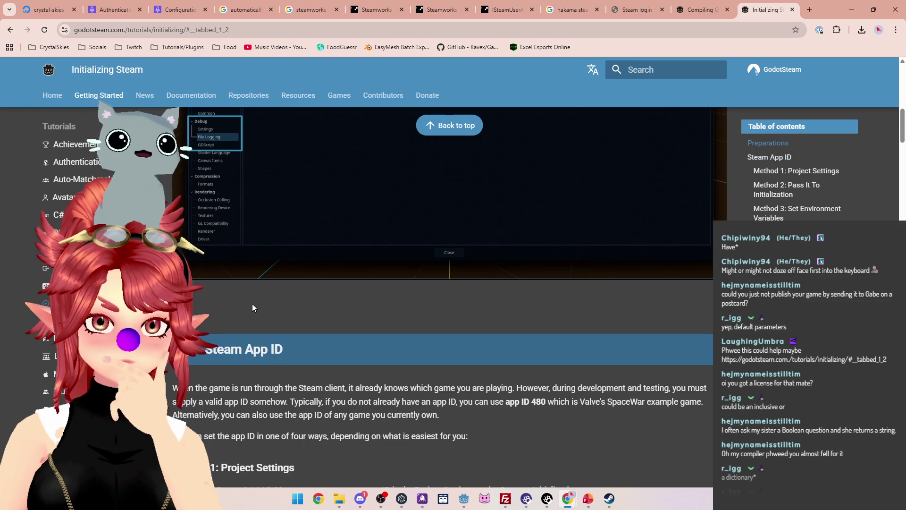
scroll(267, 337, "down", 20)
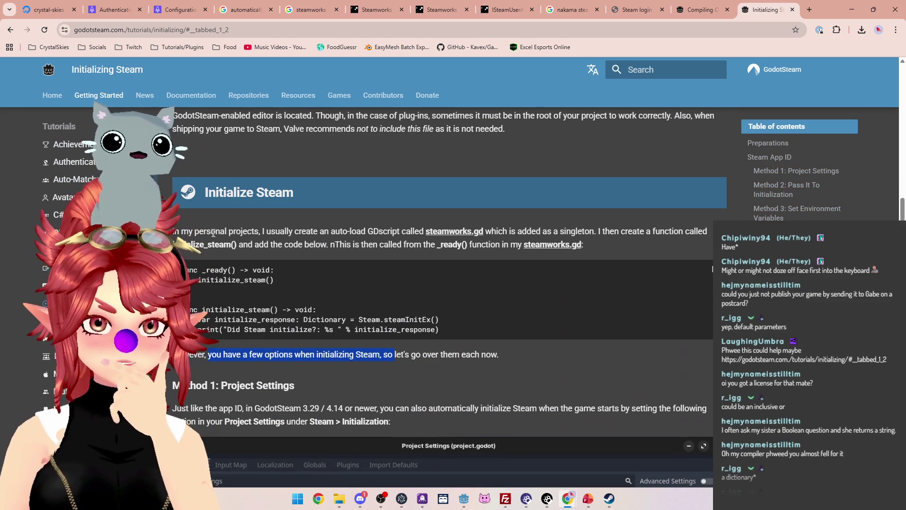
left_click_drag(207, 230, 331, 231)
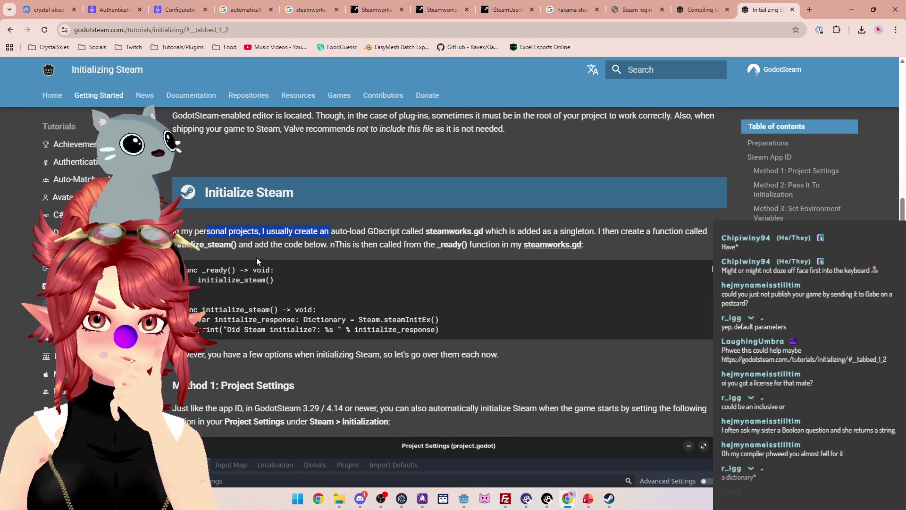
left_click_drag(176, 244, 334, 244)
Select the full Initialize Steam example code calling steamInitEx from _ready.
scroll(337, 258, "down", 1)
scroll(337, 259, "down", 3)
scroll(335, 262, "up", 4)
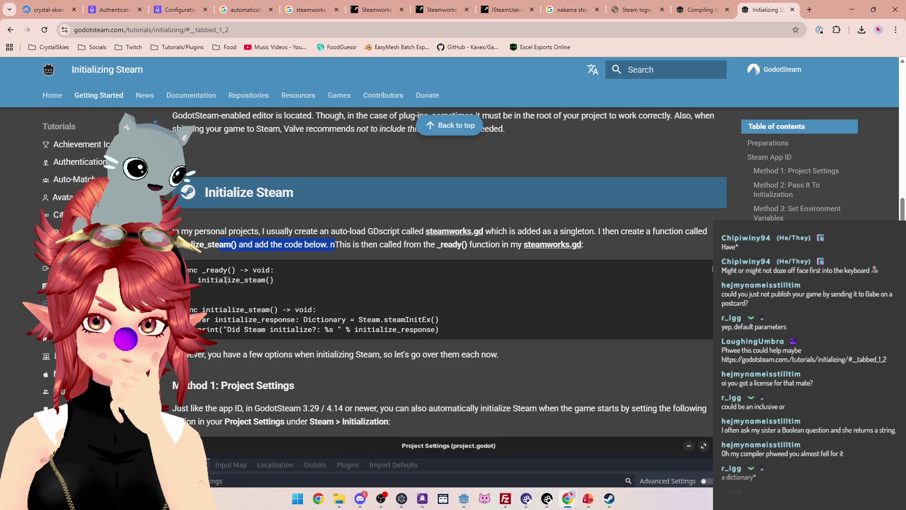
scroll(227, 281, "down", 3)
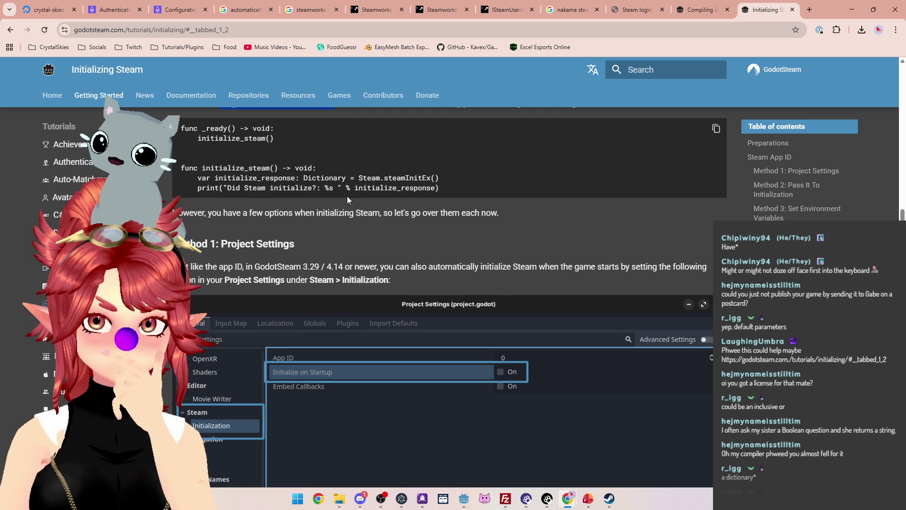
scroll(364, 234, "up", 1)
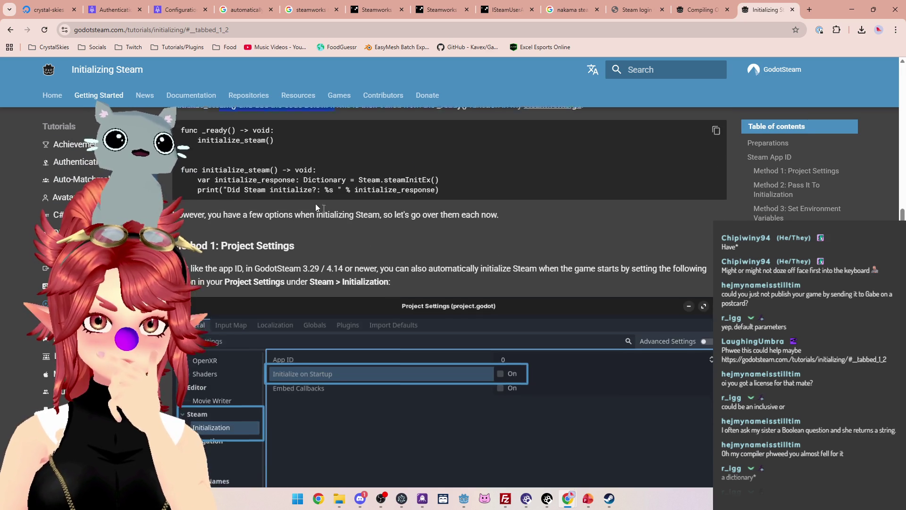
left_click_drag(182, 176, 456, 237)
scroll(410, 247, "up", 2)
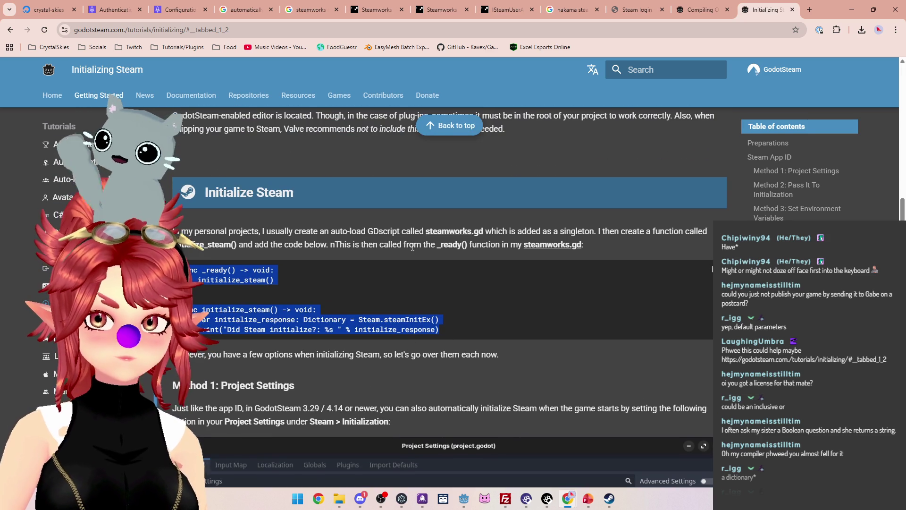